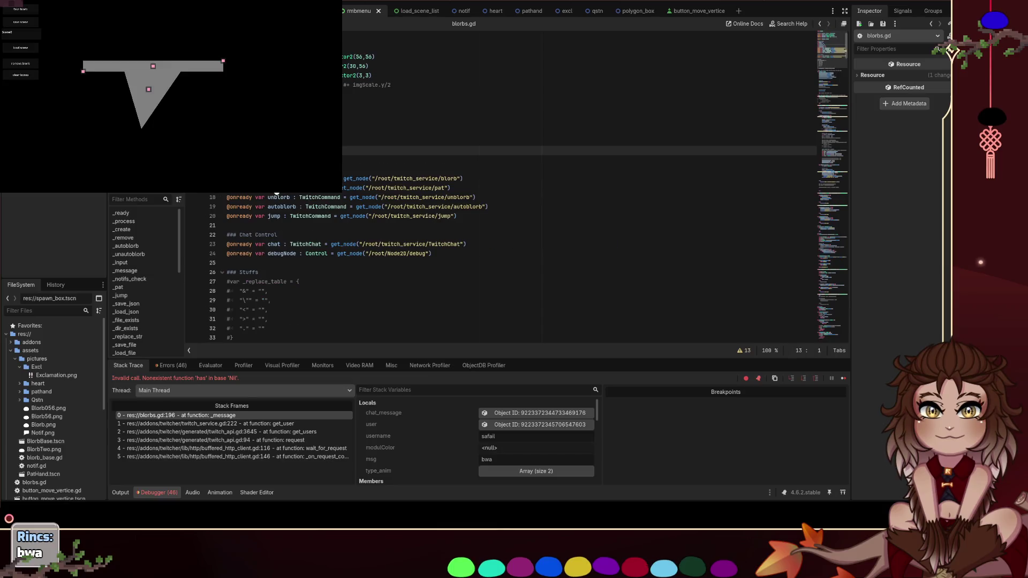
Search blorbs.gd for blorb_store and jump to the next match
{"action": "key", "text": "ctrl+f"}
{"action": "type", "text": "blorb_store"}
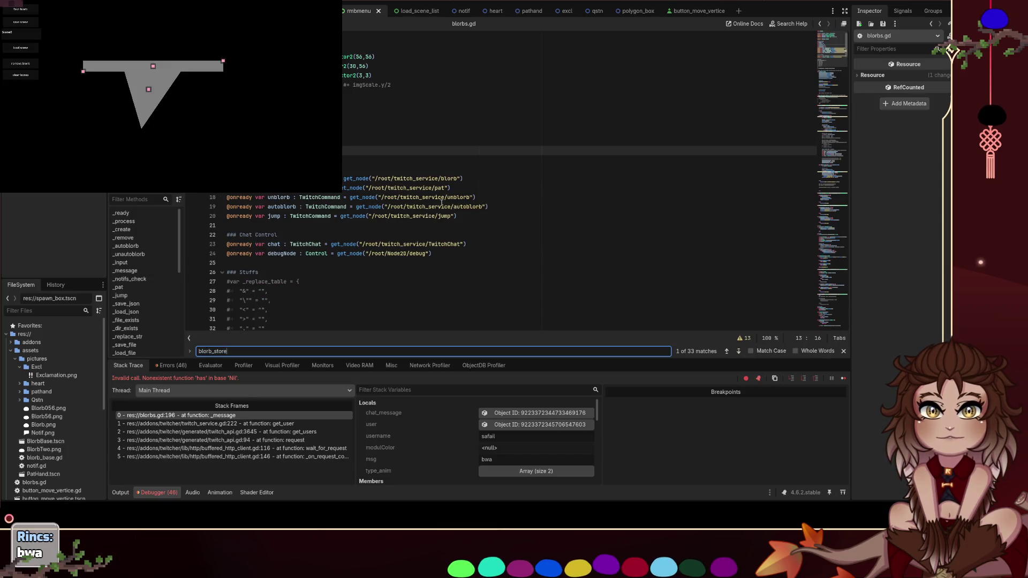
{"action": "key", "text": "Return"}
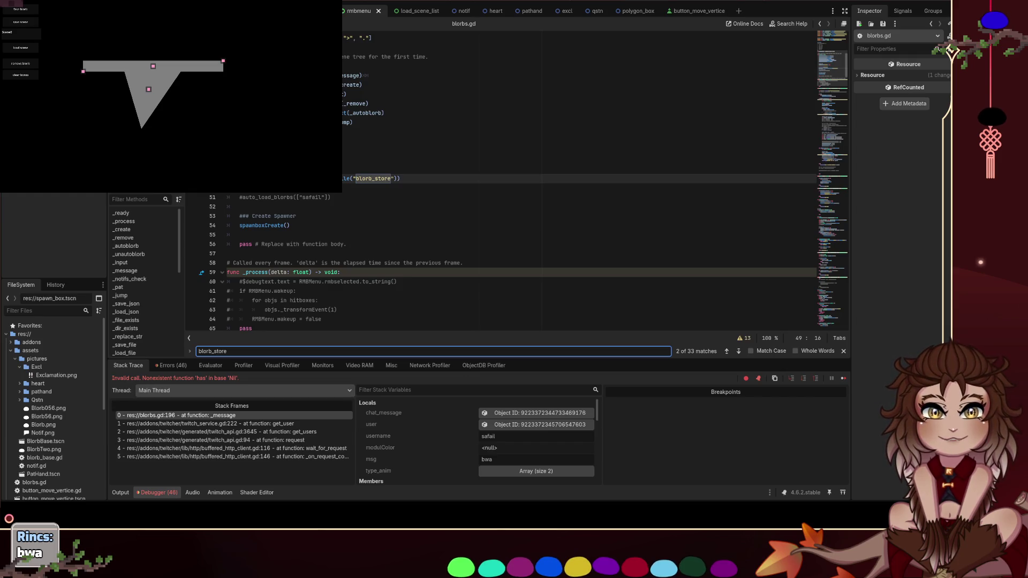
From line 47, scroll up to the _ready function that loads blorb_store, then resume the game
{"action": "left_click", "coordinate": [482, 161]}
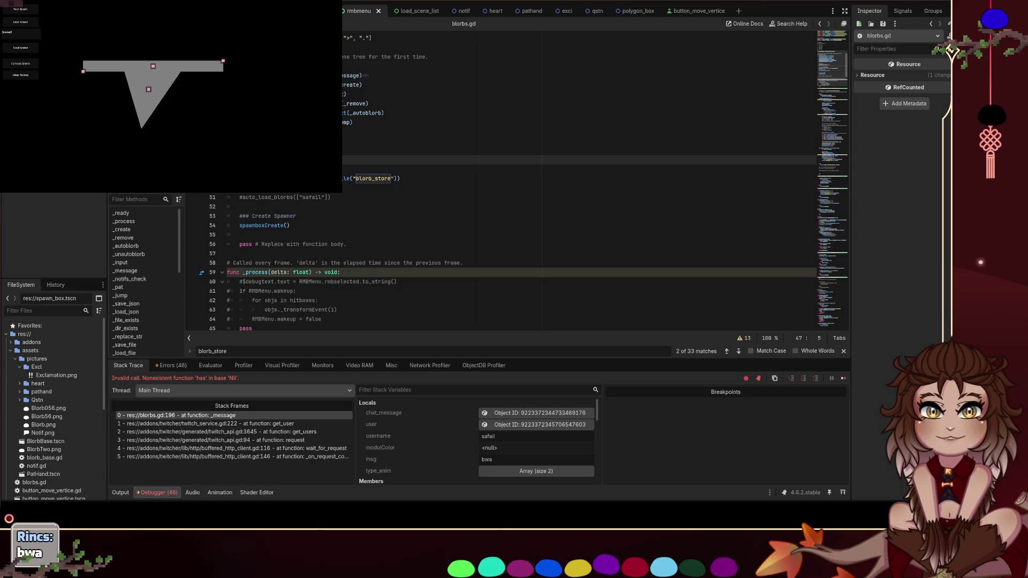
{"action": "scroll", "coordinate": [309, 288], "scroll_direction": "up", "scroll_amount": 1}
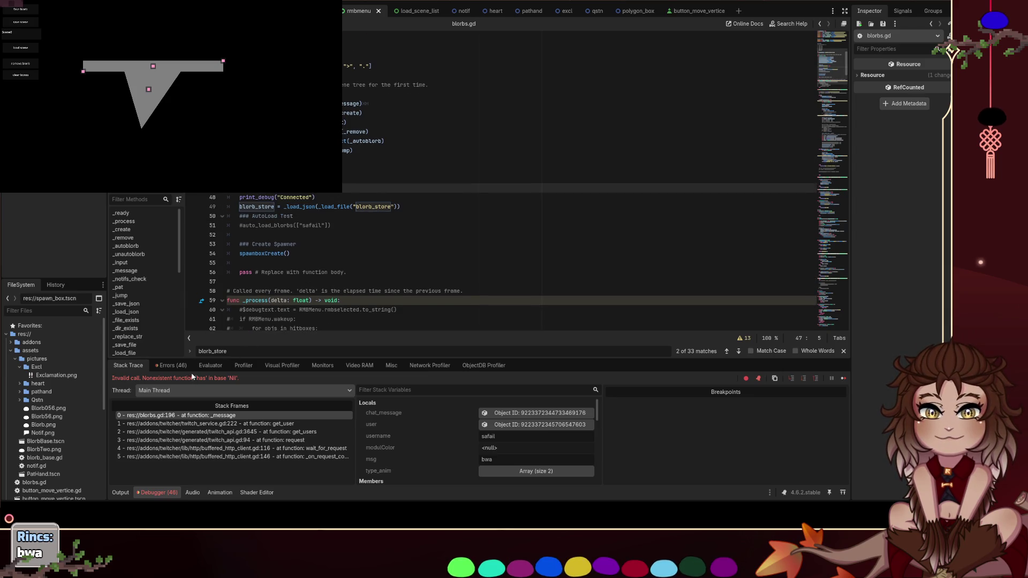
{"action": "scroll", "coordinate": [226, 216], "scroll_direction": "up", "scroll_amount": 4}
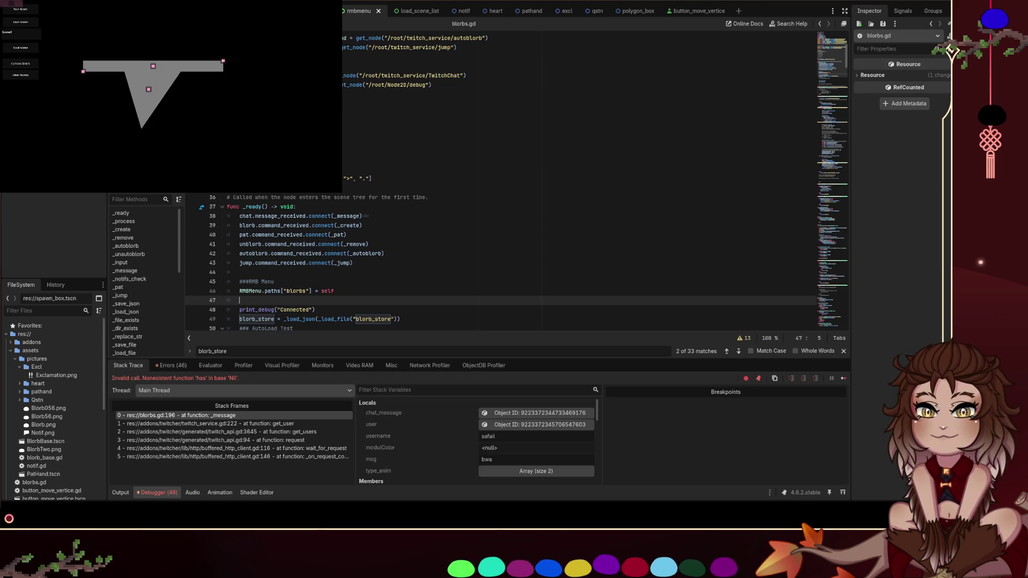
{"action": "key", "text": "F12"}
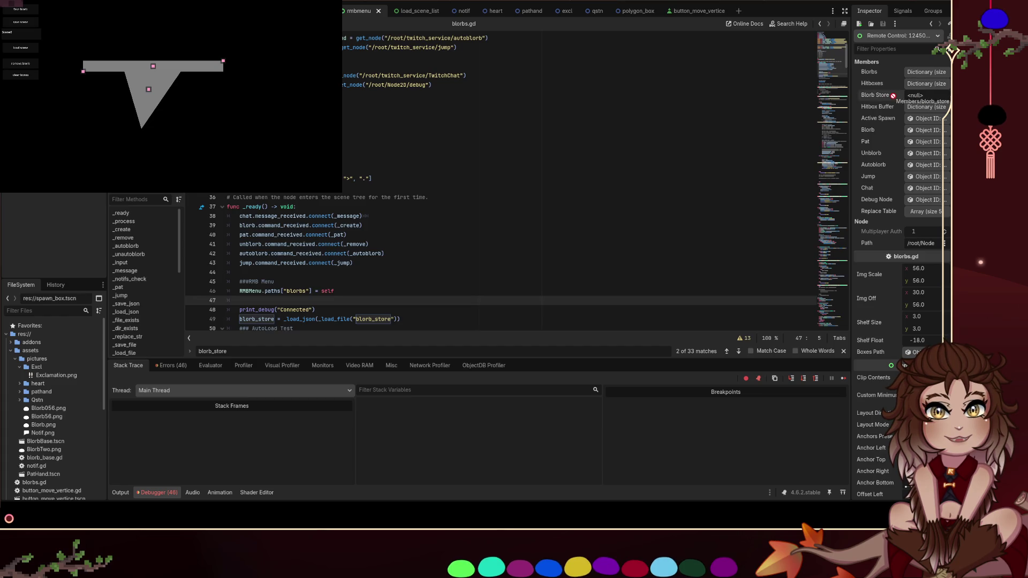
Relaunch the running project so the remote Blorb Store reads null
{"action": "key", "text": "F5"}
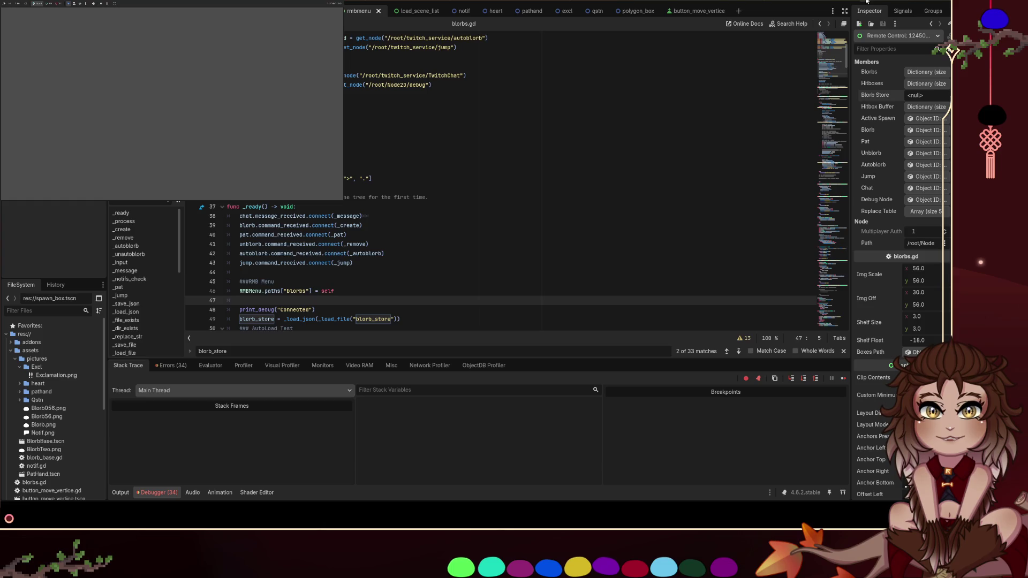
Find the other _load_file uses in blorbs.gd, then return to line 196
{"action": "scroll", "coordinate": [395, 217], "scroll_direction": "down", "scroll_amount": 4}
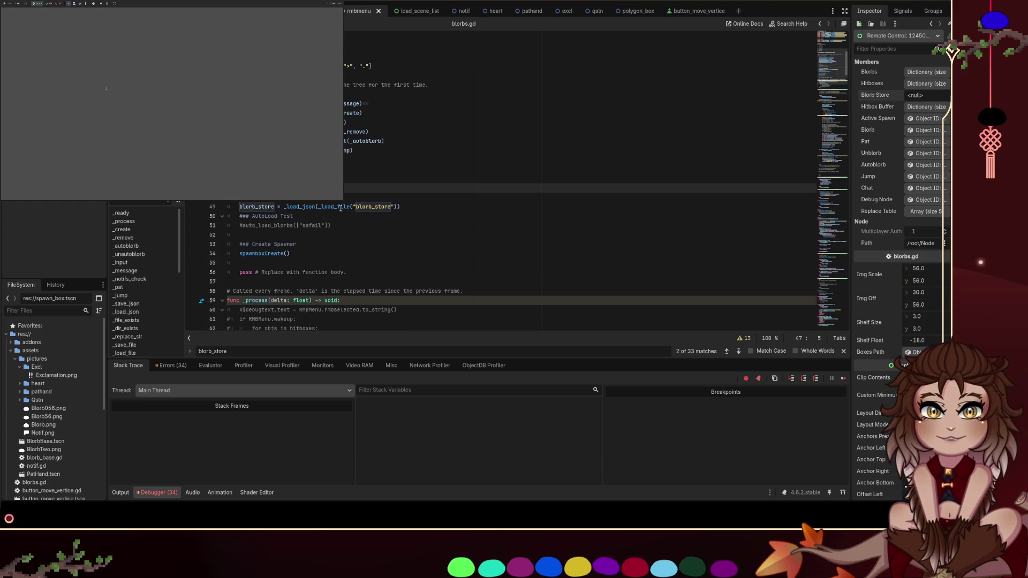
{"action": "double_click", "coordinate": [341, 208]}
{"action": "key", "text": "ctrl+f"}
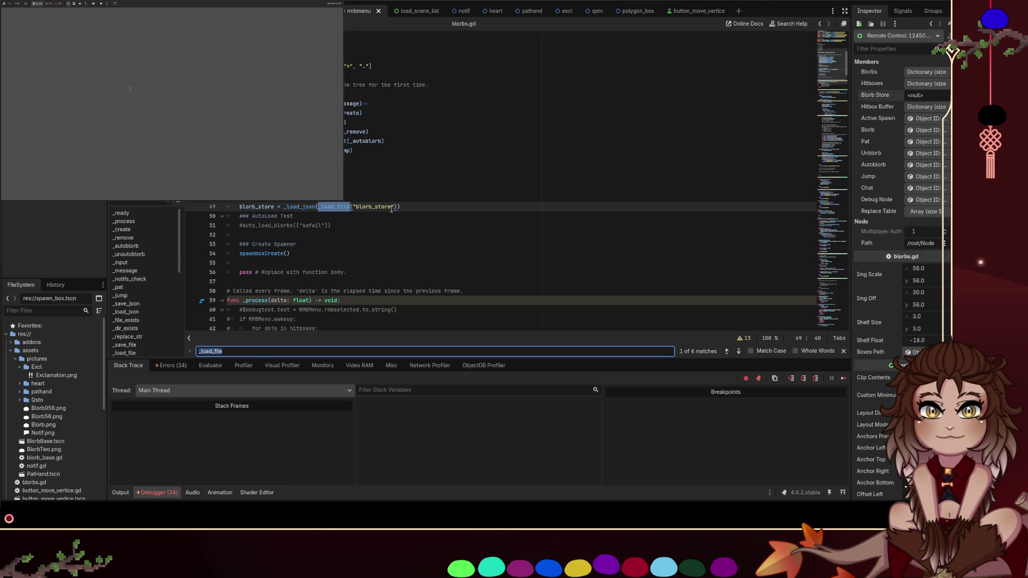
{"action": "key", "text": "Return"}
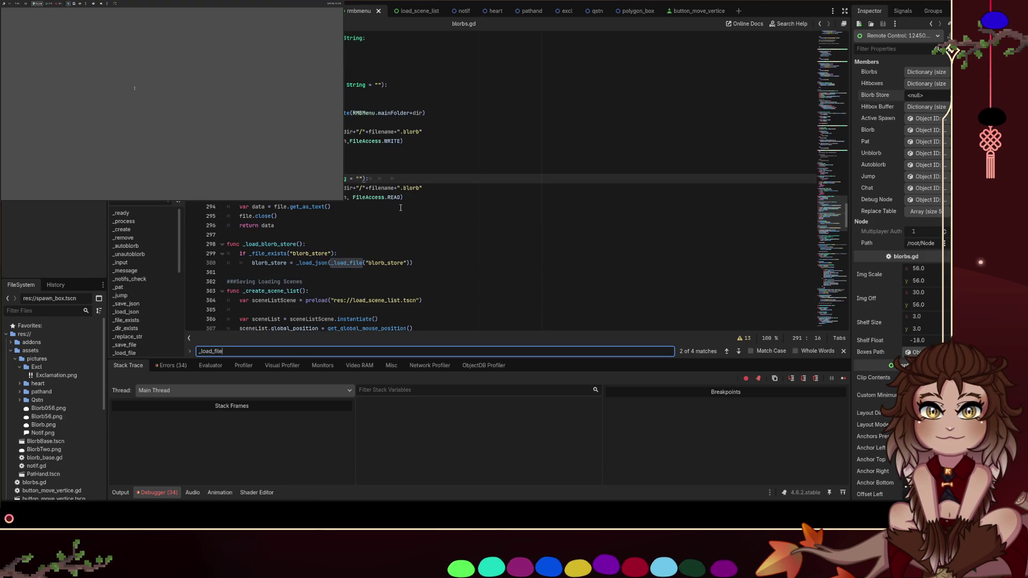
{"action": "key", "text": "ctrl+f"}
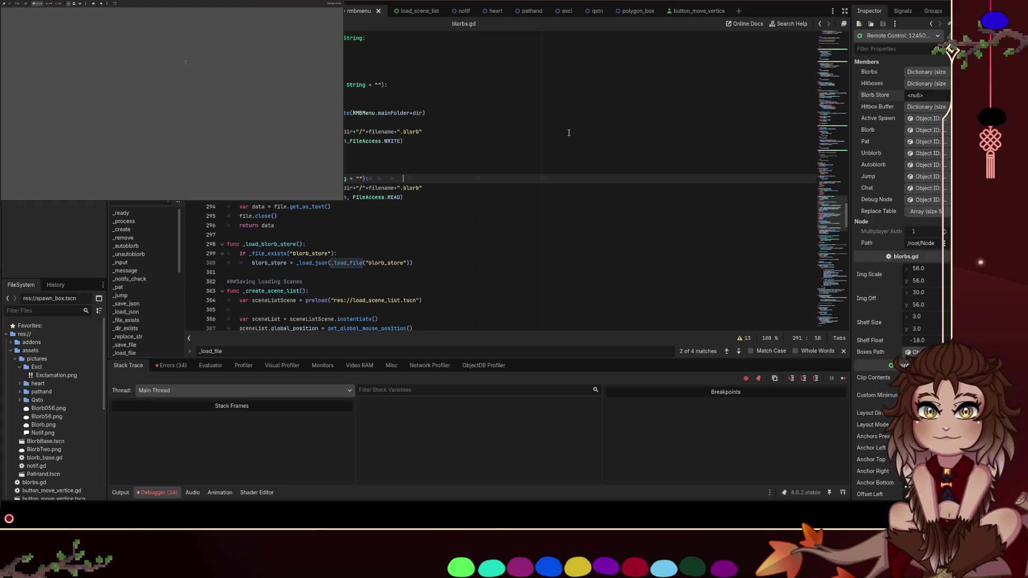
{"action": "key", "text": "F12"}
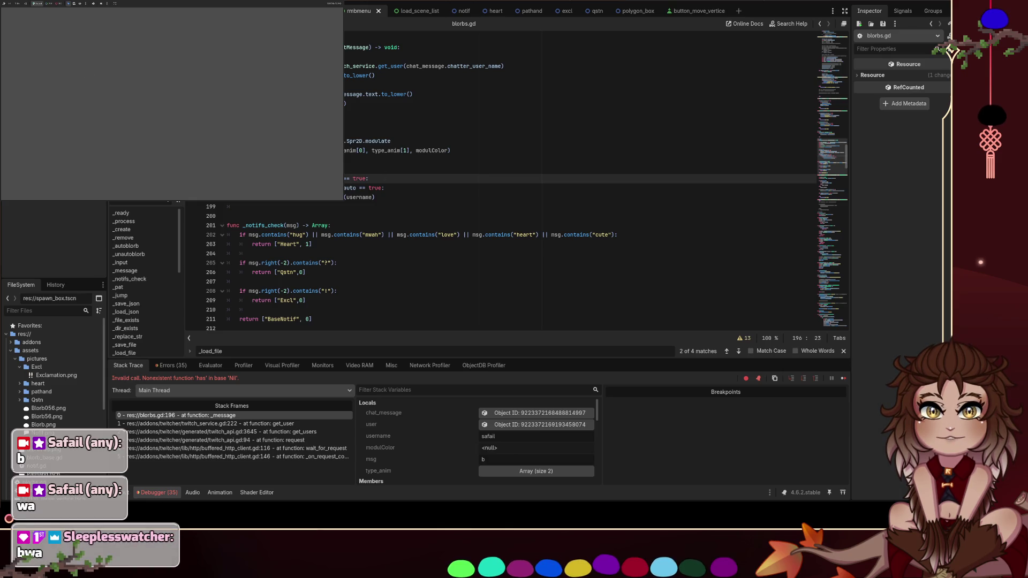
Insert a new line above the blorb_store checks, delete the broken line 195, and save blorbs.gd
{"action": "key", "text": "Up"}
{"action": "key", "text": "Up"}
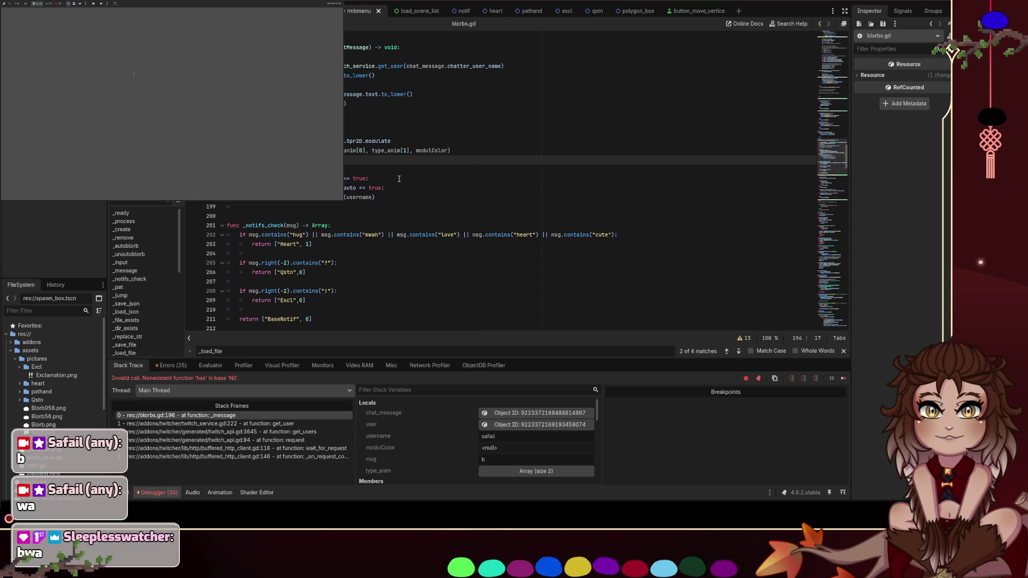
{"action": "key", "text": "Return"}
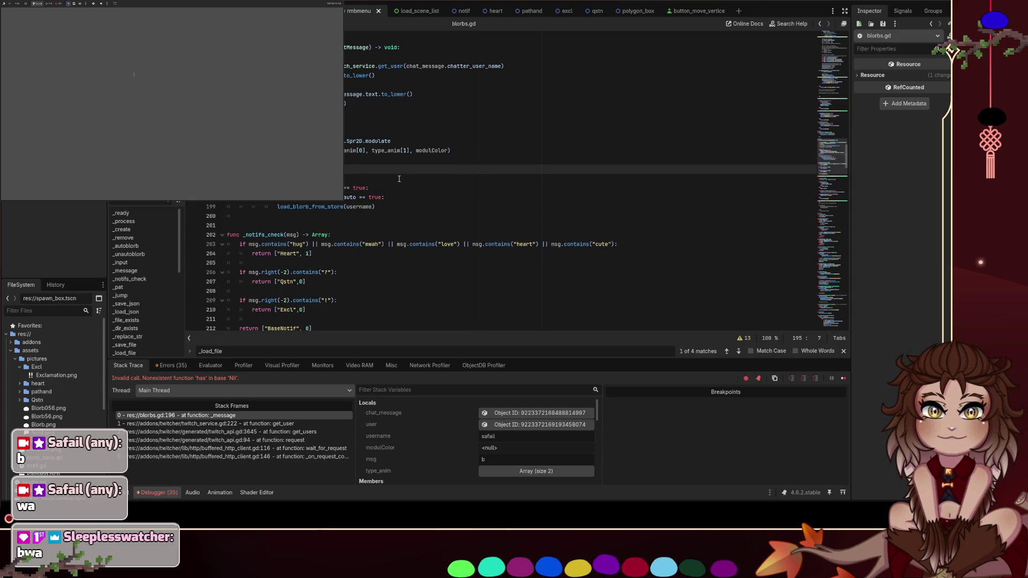
{"action": "type", "text": "le_file"}
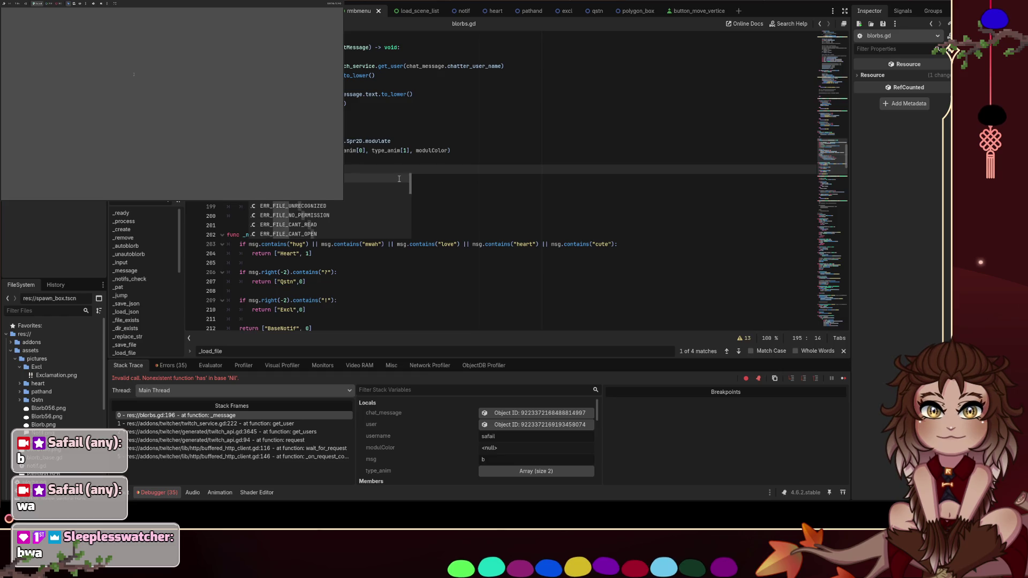
{"action": "key", "text": "Return"}
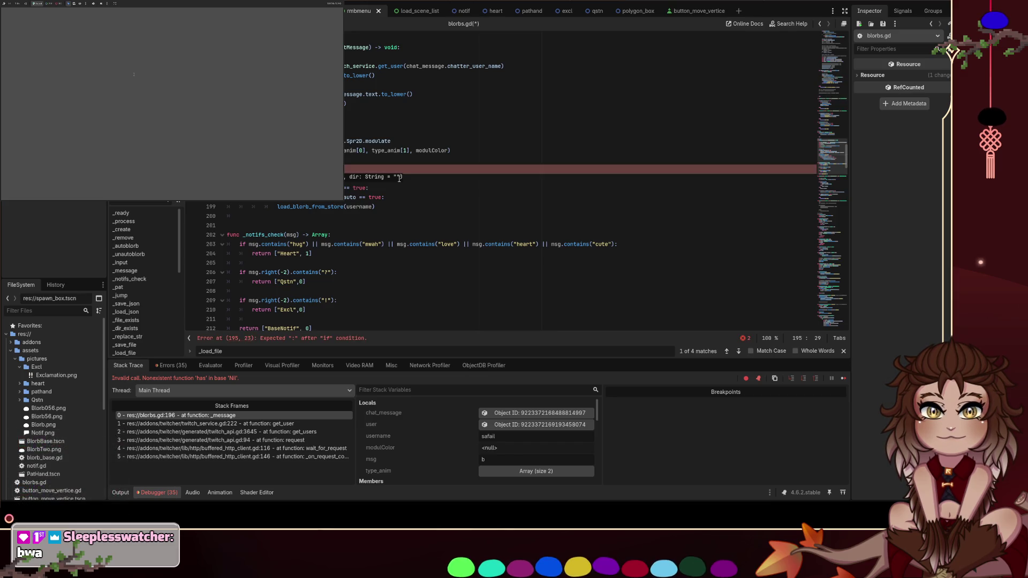
{"action": "key", "text": "ctrl+shift+k"}
{"action": "left_click", "coordinate": [478, 227]}
{"action": "left_click", "coordinate": [381, 169]}
{"action": "key", "text": "ctrl+s"}
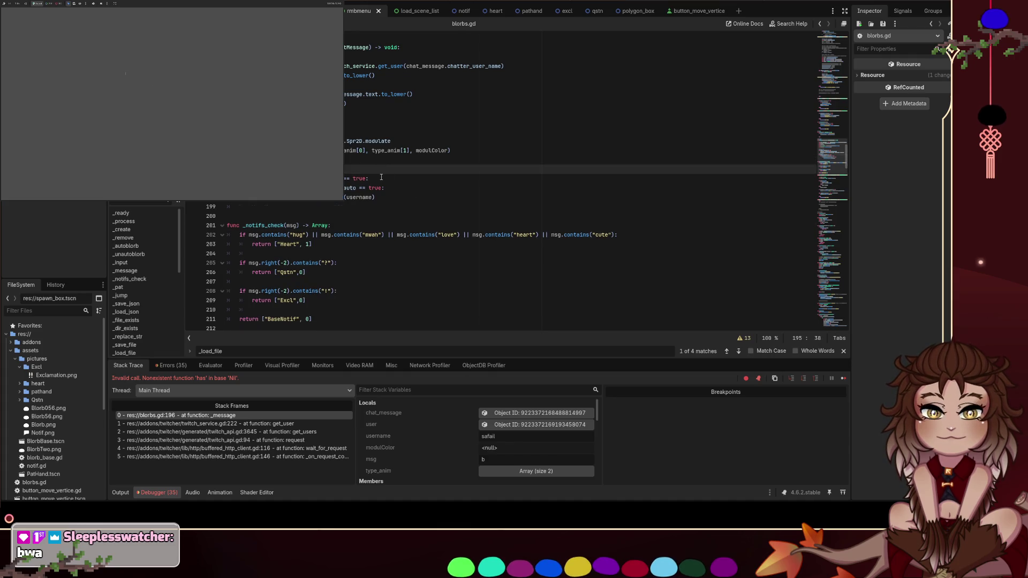
Write 'if blorb_store != null:', indent the three blorb_store checks under it, and resume the game
{"action": "key", "text": "Return"}
{"action": "type", "text": "blorb"}
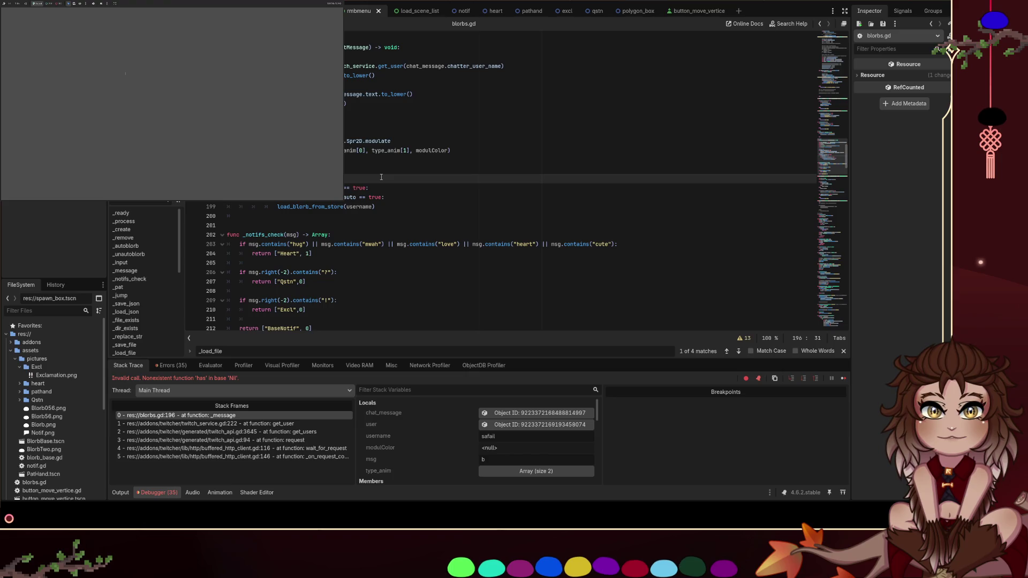
{"action": "key", "text": "Down"}
{"action": "key", "text": "Tab"}
{"action": "key", "text": "Down"}
{"action": "key", "text": "Tab"}
{"action": "key", "text": "Down"}
{"action": "key", "text": "Tab"}
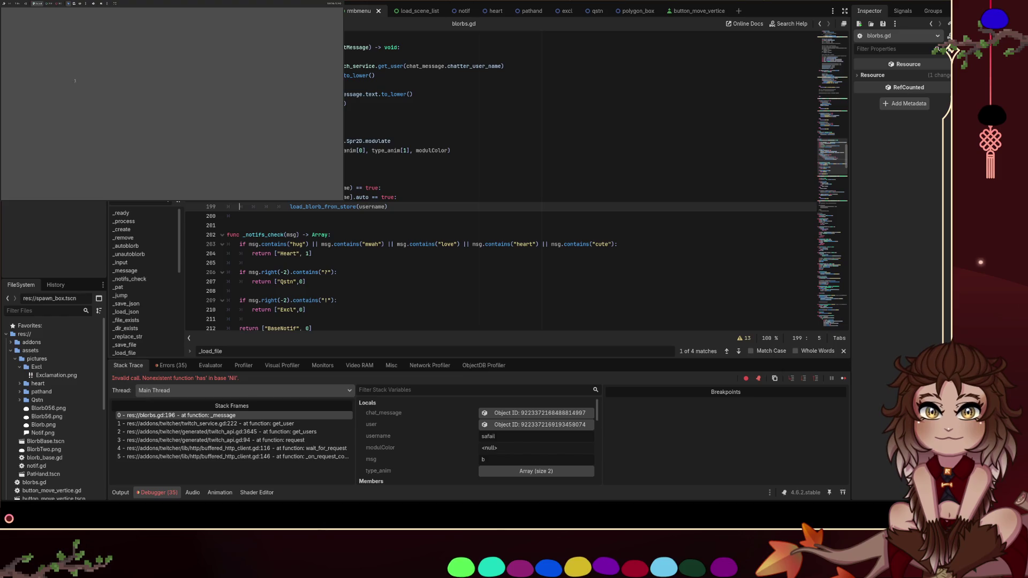
{"action": "key", "text": "Up"}
{"action": "key", "text": "Up"}
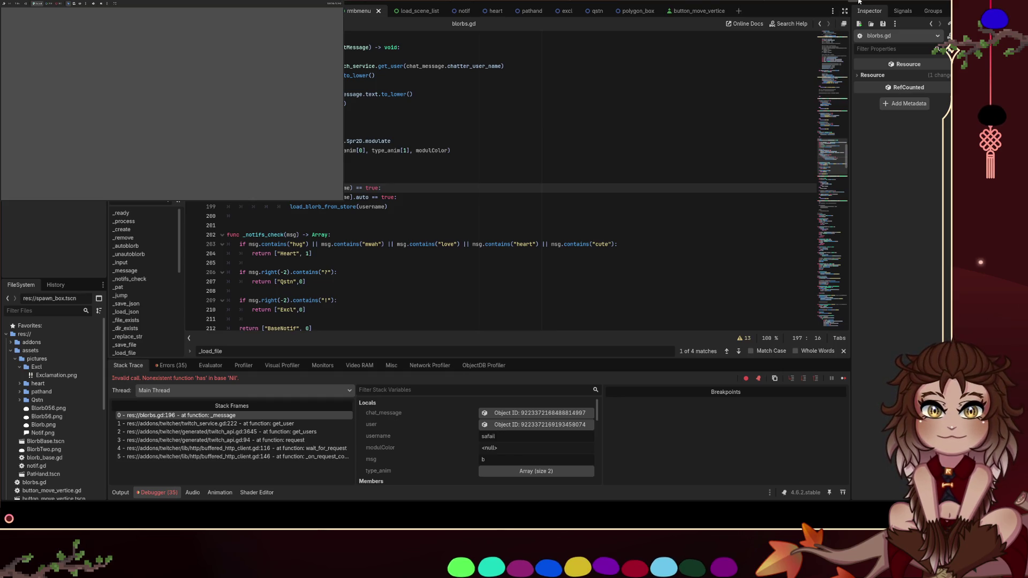
{"action": "key", "text": "F12"}
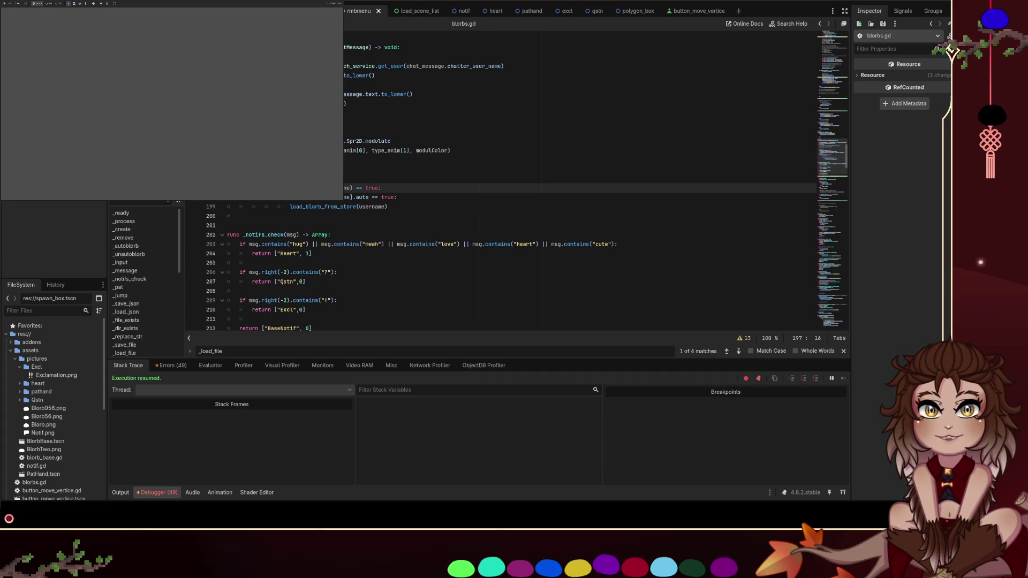
Stop the running game to end the debug session
{"action": "left_click", "coordinate": [866, 2]}
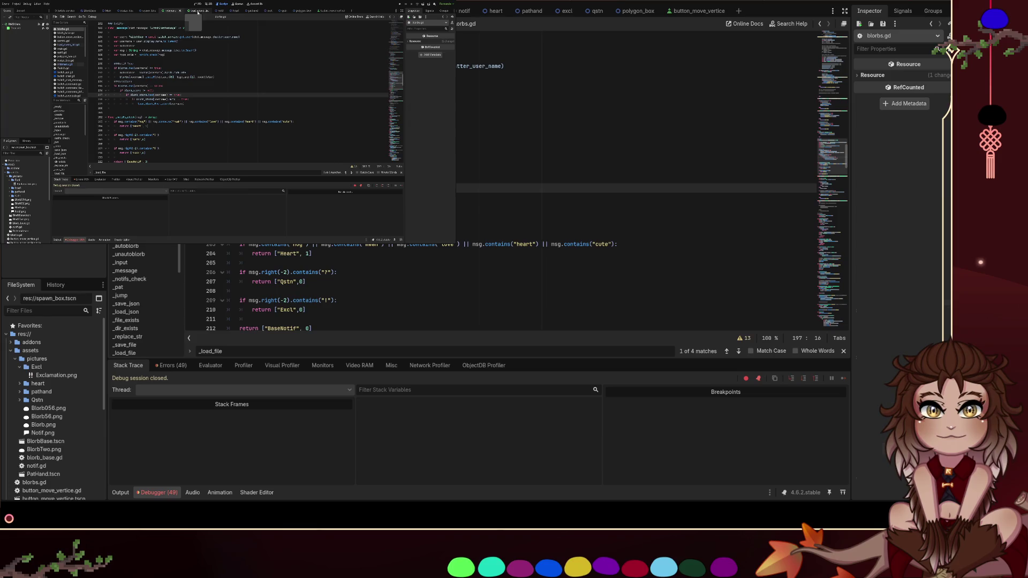
Switch to the scene containing the SceneList and select the item list
{"action": "left_click", "coordinate": [694, 11]}
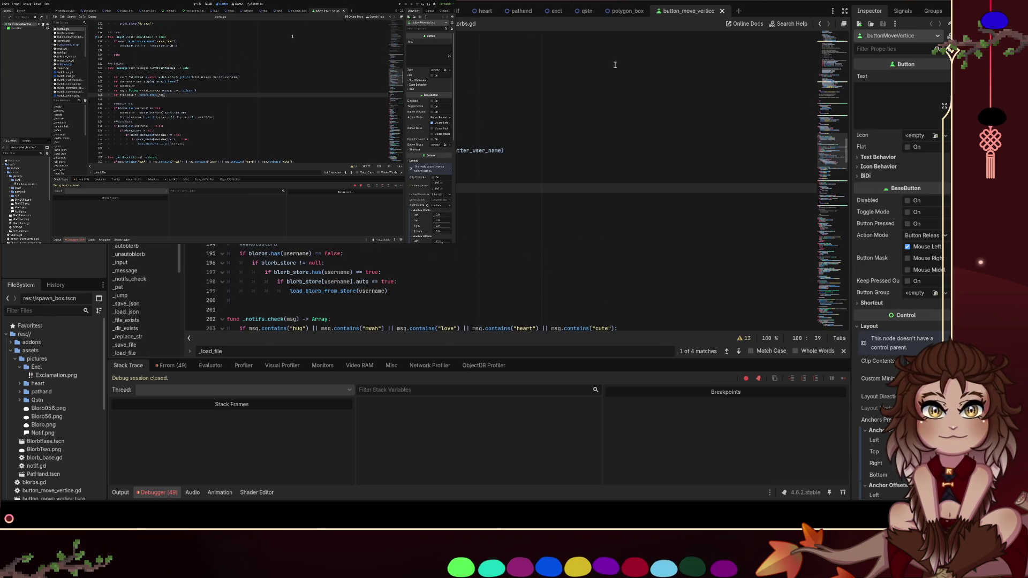
{"action": "left_click", "coordinate": [199, 5]}
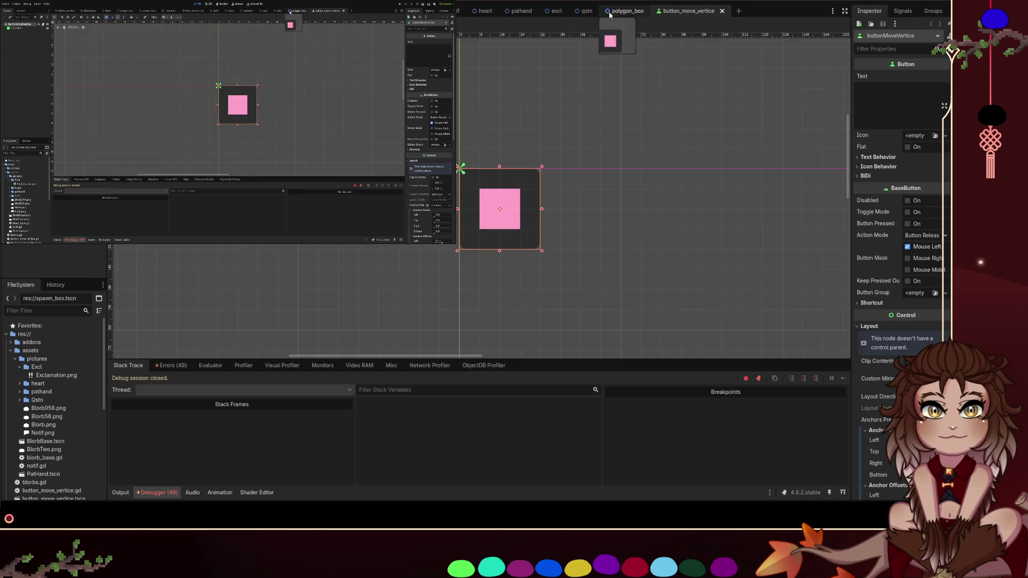
{"action": "left_click", "coordinate": [423, 11]}
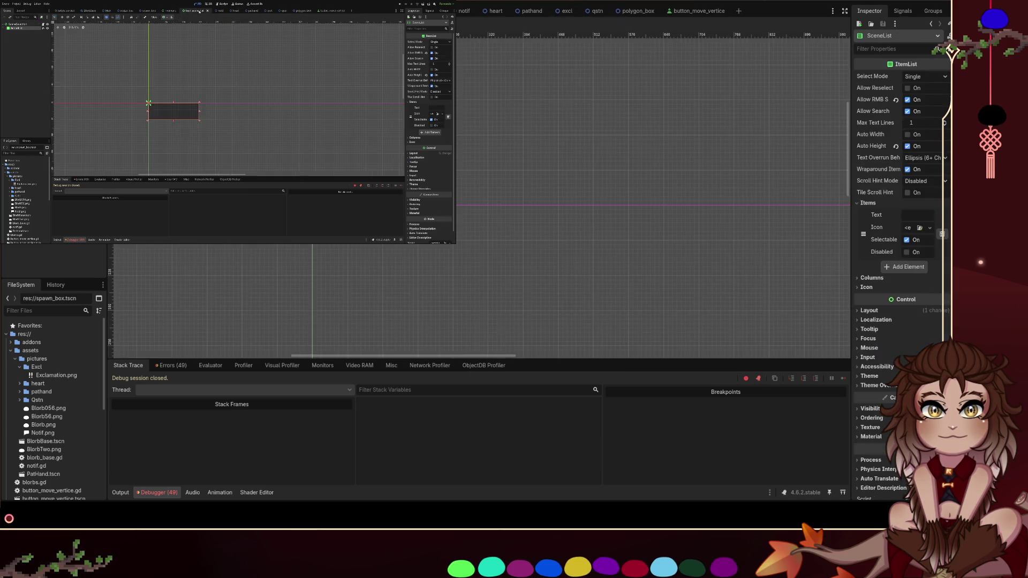
{"action": "left_click", "coordinate": [170, 117]}
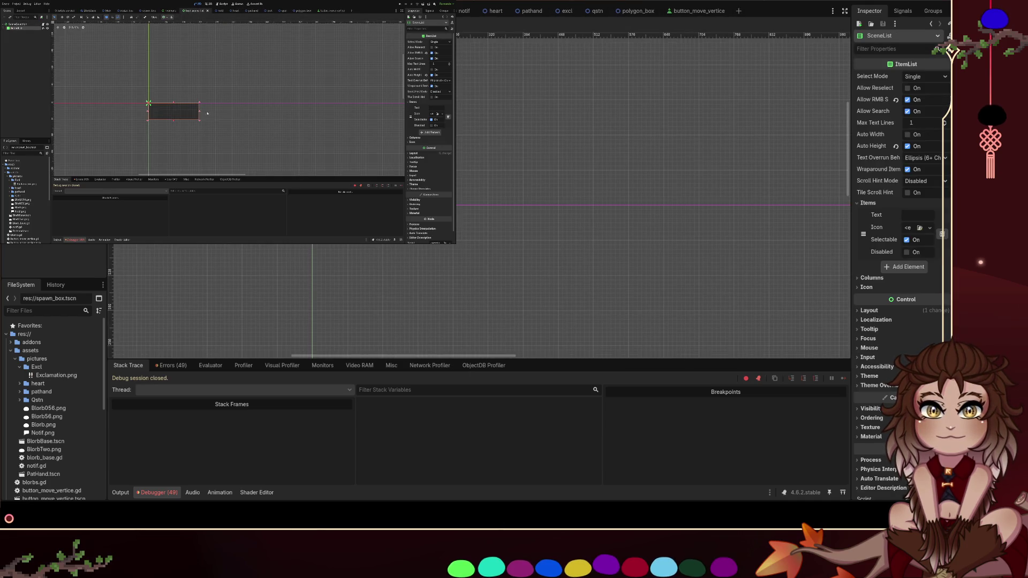
Edit the SceneList Items down to one empty entry, then open load_scene_list.gd
{"action": "left_click", "coordinate": [903, 269]}
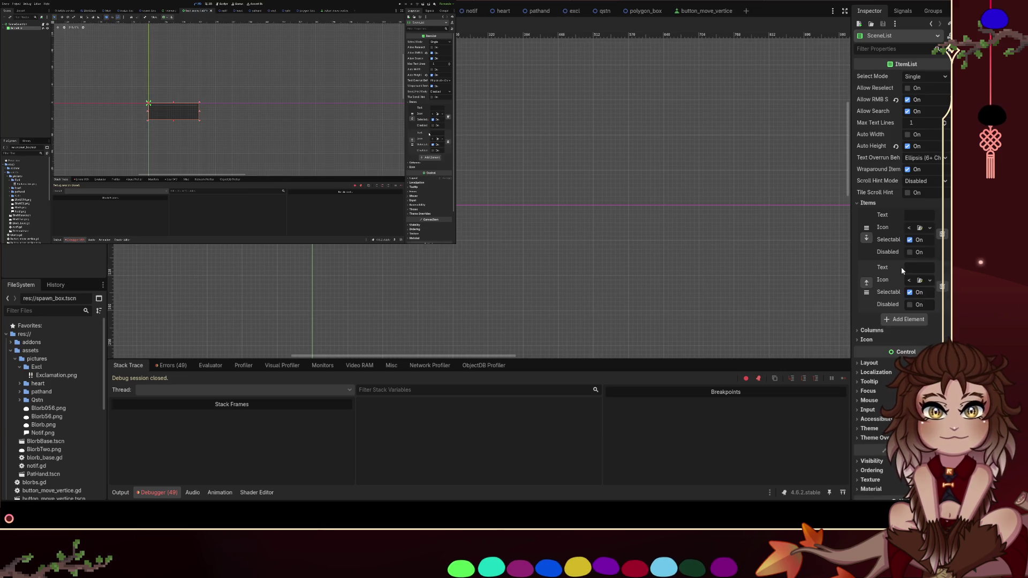
{"action": "left_click", "coordinate": [909, 320]}
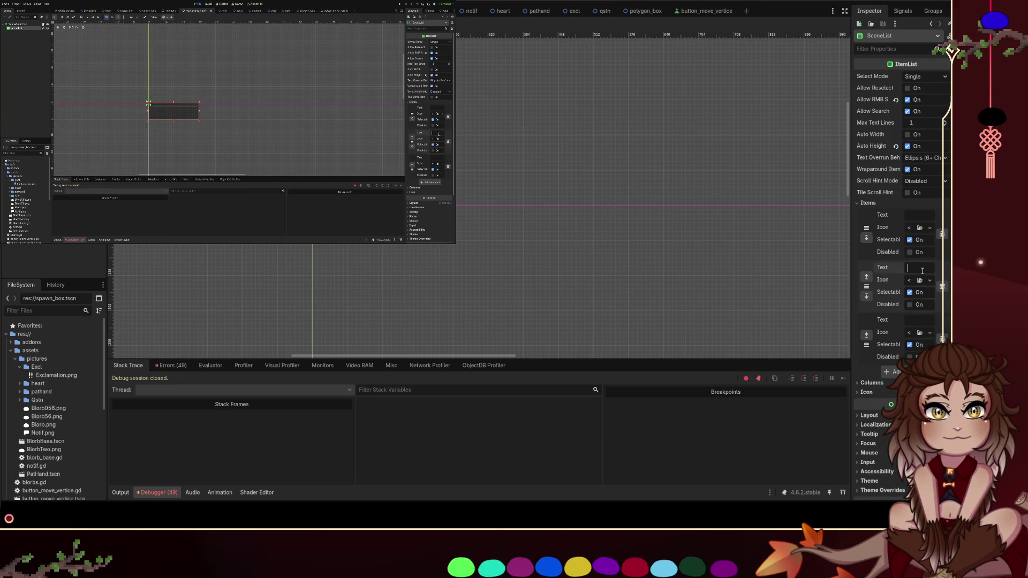
{"action": "left_click", "coordinate": [917, 217]}
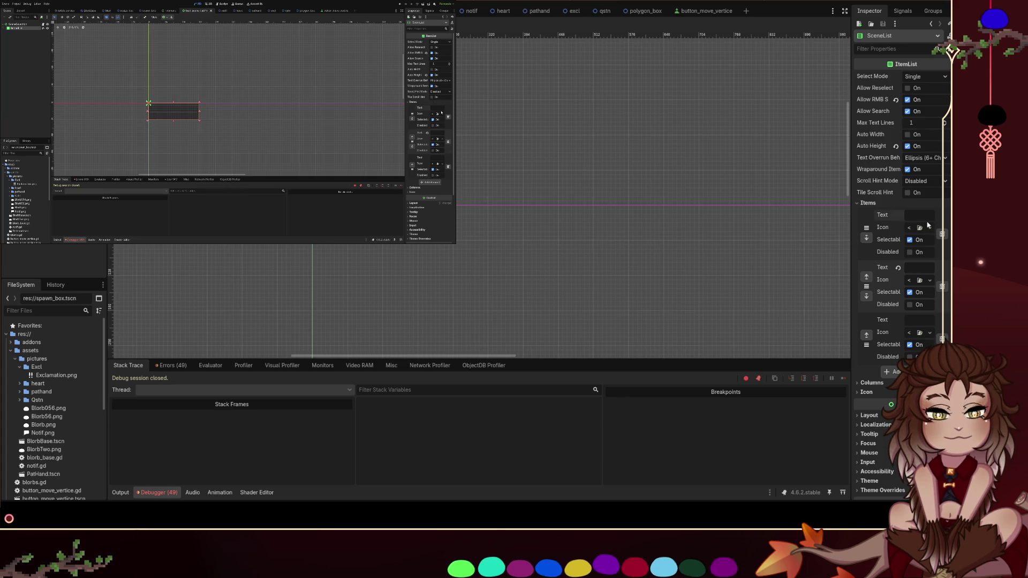
{"action": "type", "text": "Clos"}
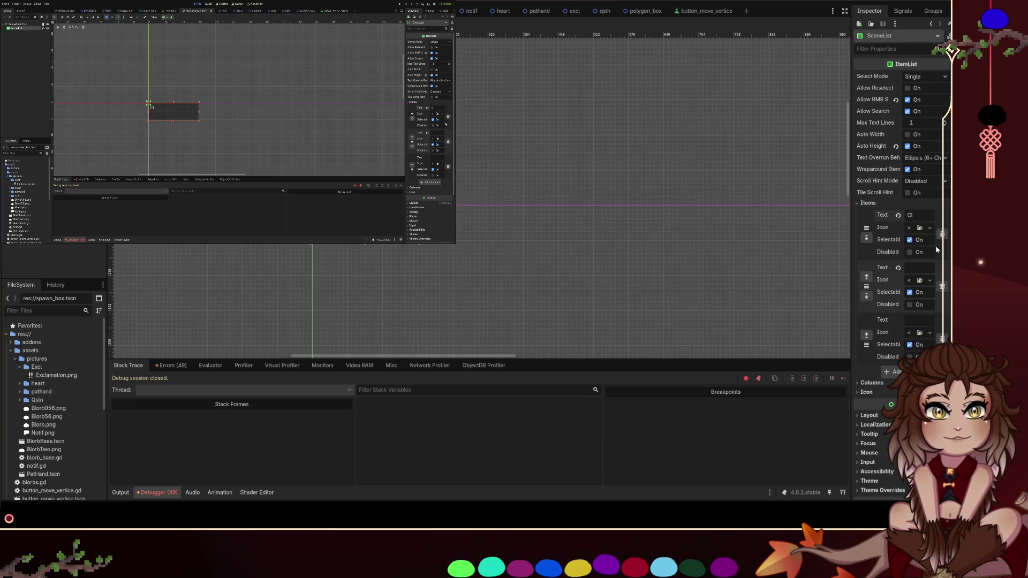
{"action": "left_click", "coordinate": [943, 234]}
{"action": "left_click", "coordinate": [942, 234]}
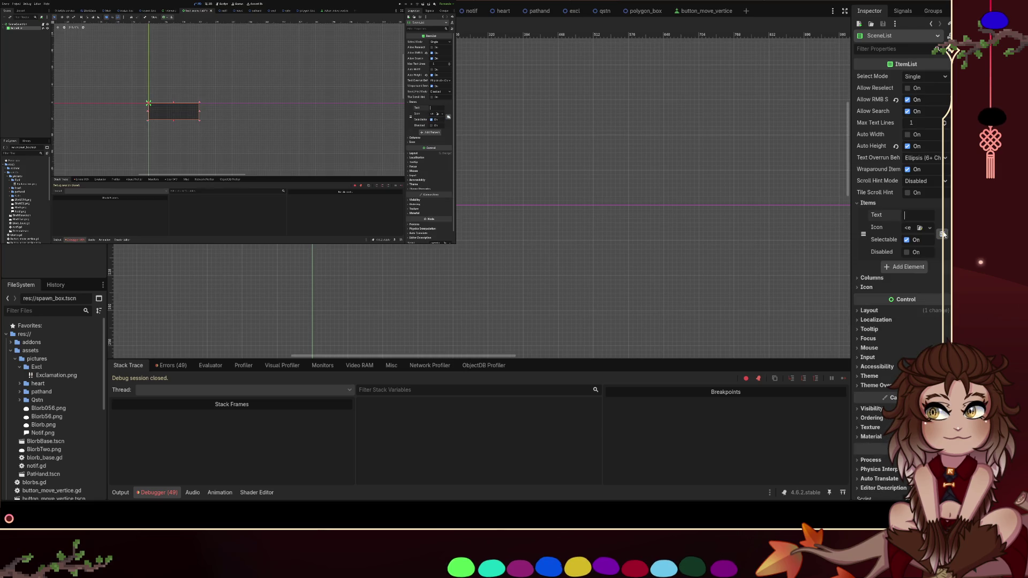
{"action": "left_click", "coordinate": [99, 63]}
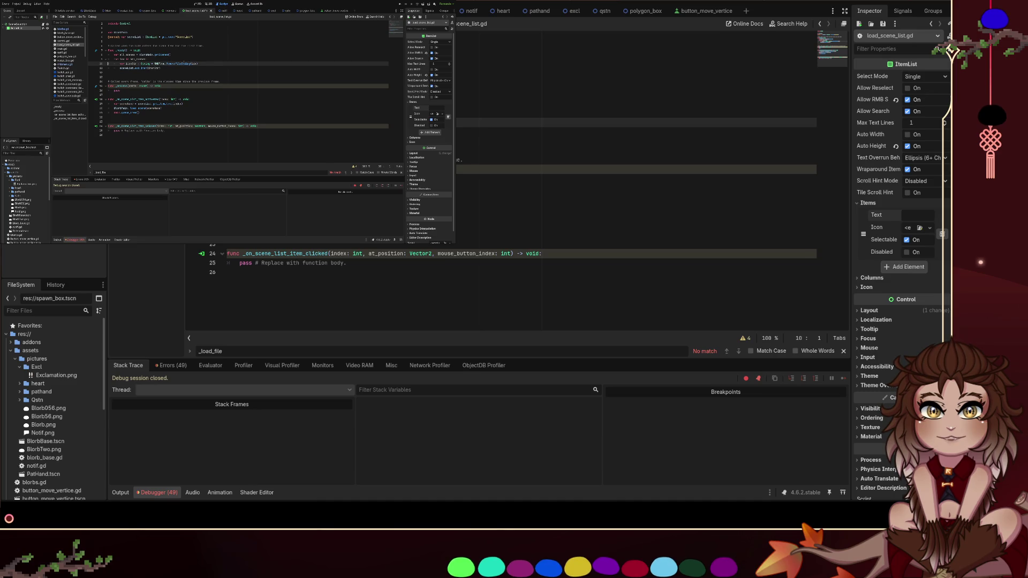
Add an if check below the sceneName variable and indent line 22 under it
{"action": "left_click", "coordinate": [437, 203]}
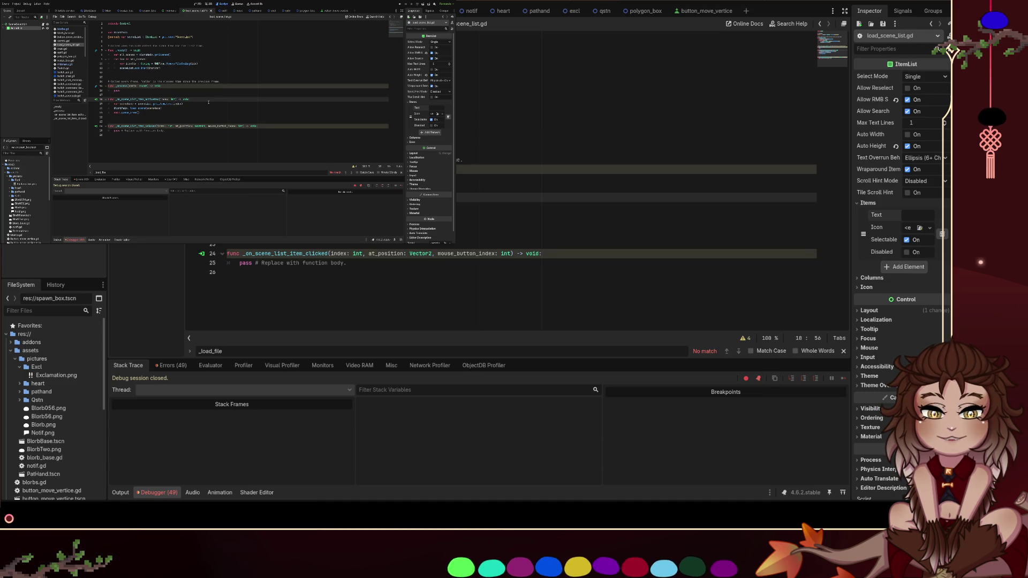
{"action": "key", "text": "Return"}
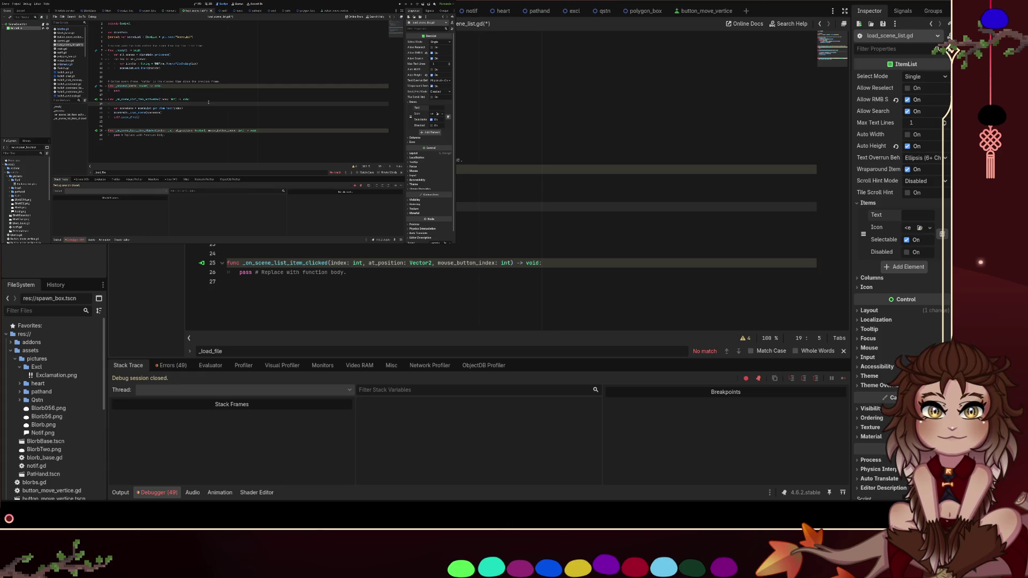
{"action": "key", "text": "alt+Down"}
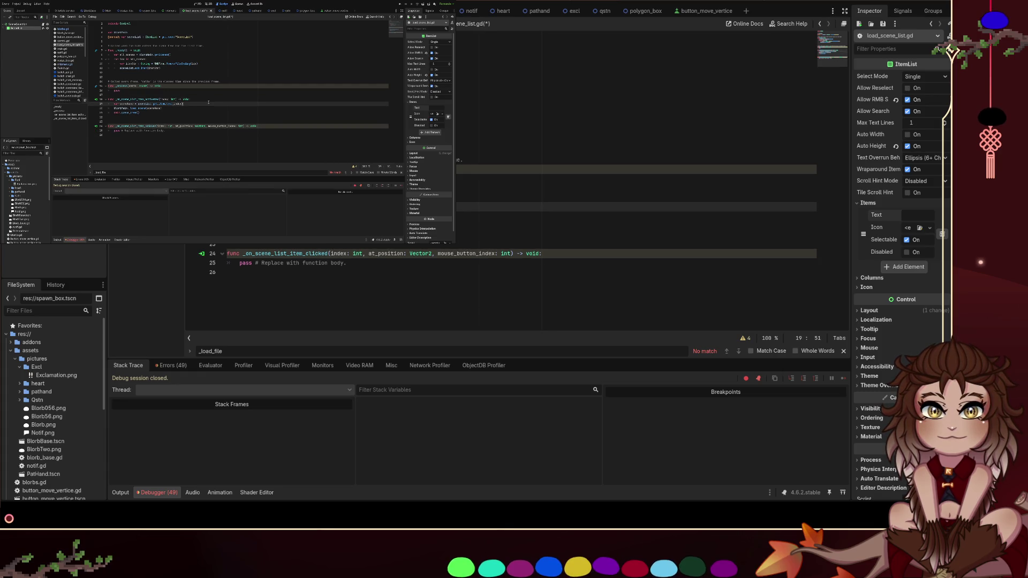
{"action": "type", "text": "u"}
{"action": "key", "text": "BackSpace"}
{"action": "type", "text": "if u"}
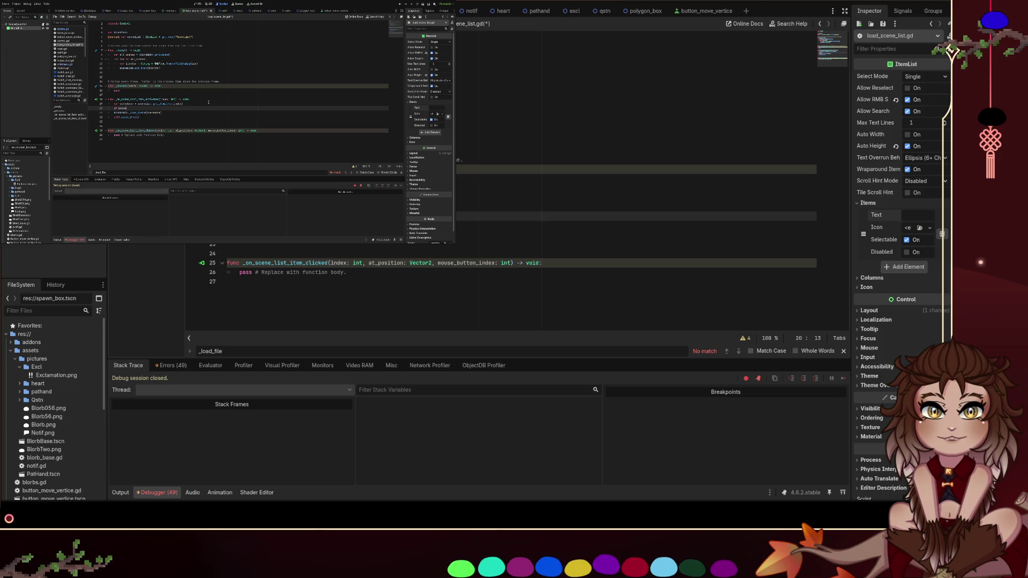
{"action": "type", "text": " \"test"}
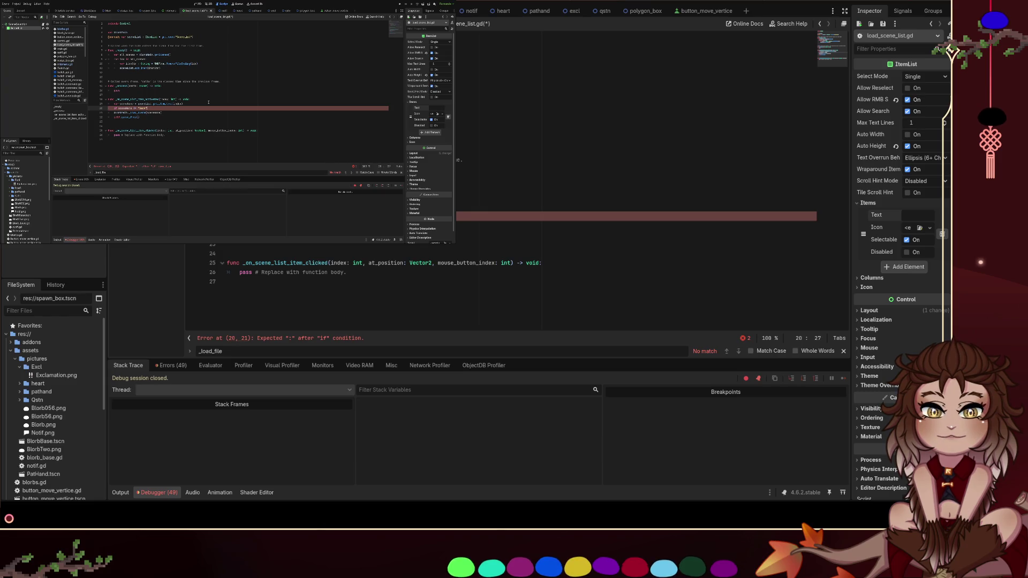
{"action": "key", "text": "Down"}
{"action": "key", "text": "Up"}
{"action": "key", "text": "Down"}
{"action": "key", "text": "Down"}
{"action": "key", "text": "Tab"}
{"action": "key", "text": "End"}
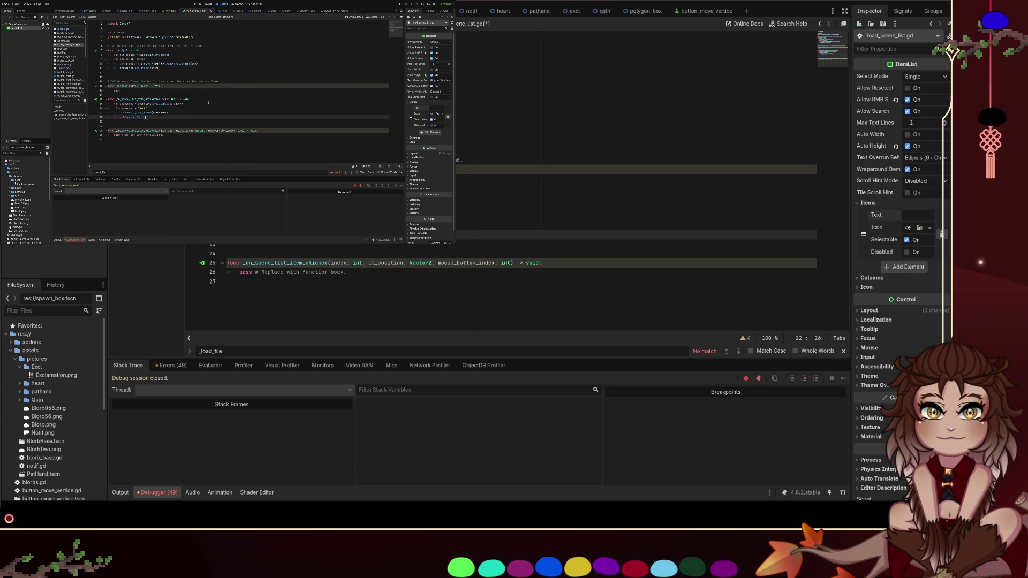
{"action": "key", "text": "Return"}
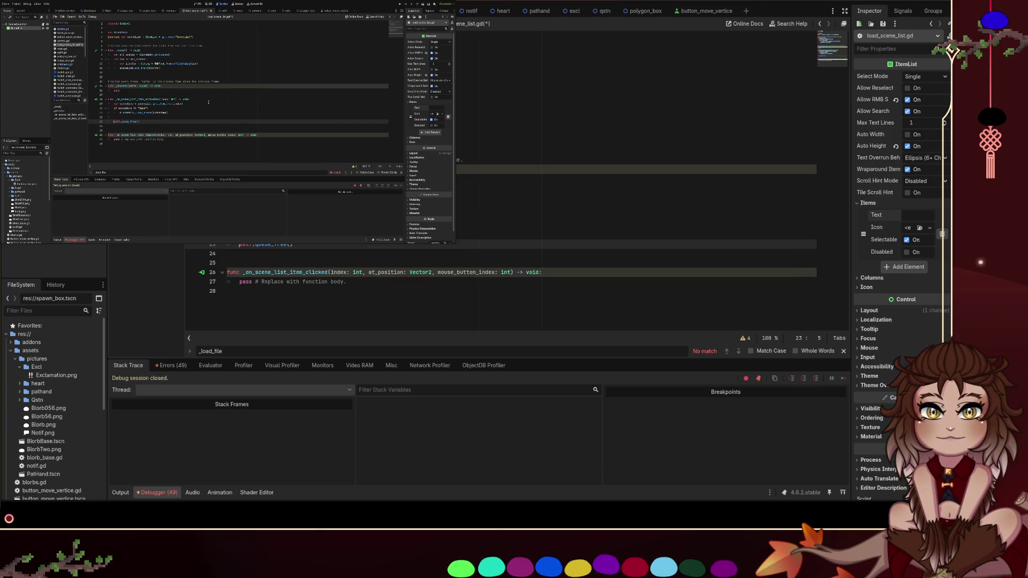
Paste an add_item call onto line 12 and open new lines after line 11
{"action": "mouse_move", "coordinate": [336, 132]}
{"action": "left_mouse_down"}
{"action": "mouse_move", "coordinate": [275, 132]}
{"action": "mouse_move", "coordinate": [298, 132]}
{"action": "left_mouse_up"}
{"action": "left_click", "coordinate": [299, 142]}
{"action": "key", "text": "ctrl+v"}
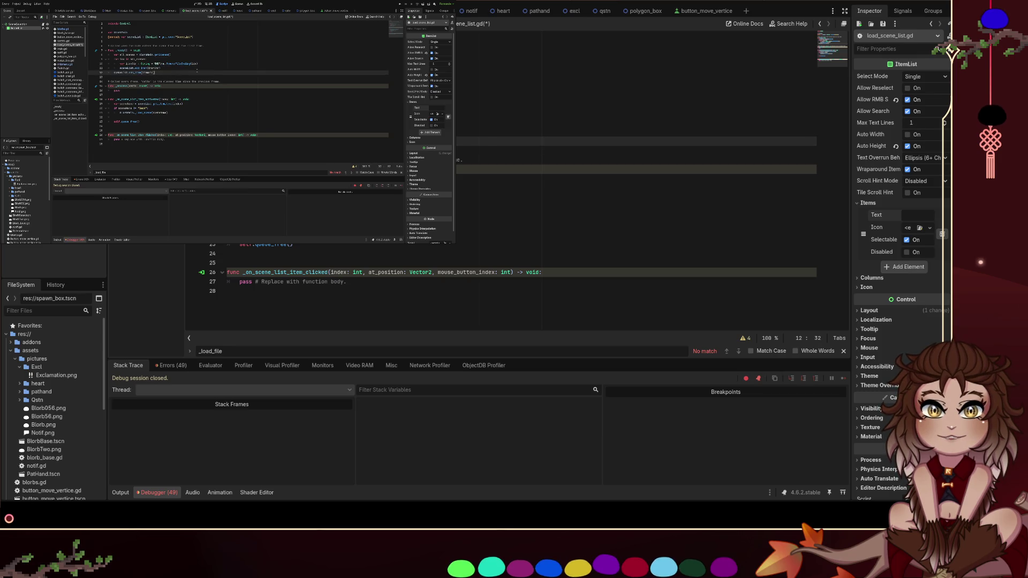
{"action": "left_click", "coordinate": [315, 142]}
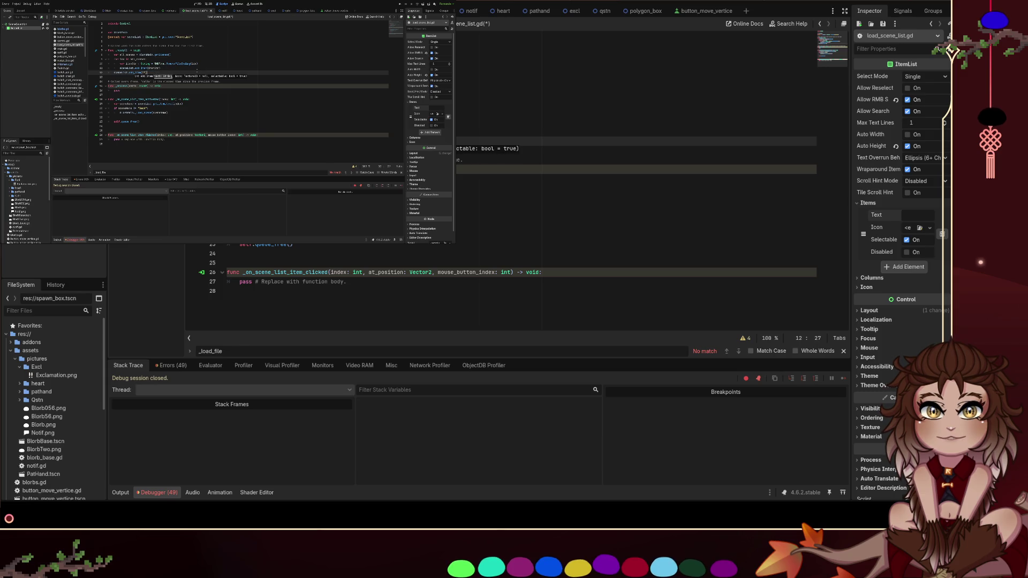
{"action": "key", "text": "Escape"}
{"action": "key", "text": "Down"}
{"action": "key", "text": "Down"}
{"action": "key", "text": "Down"}
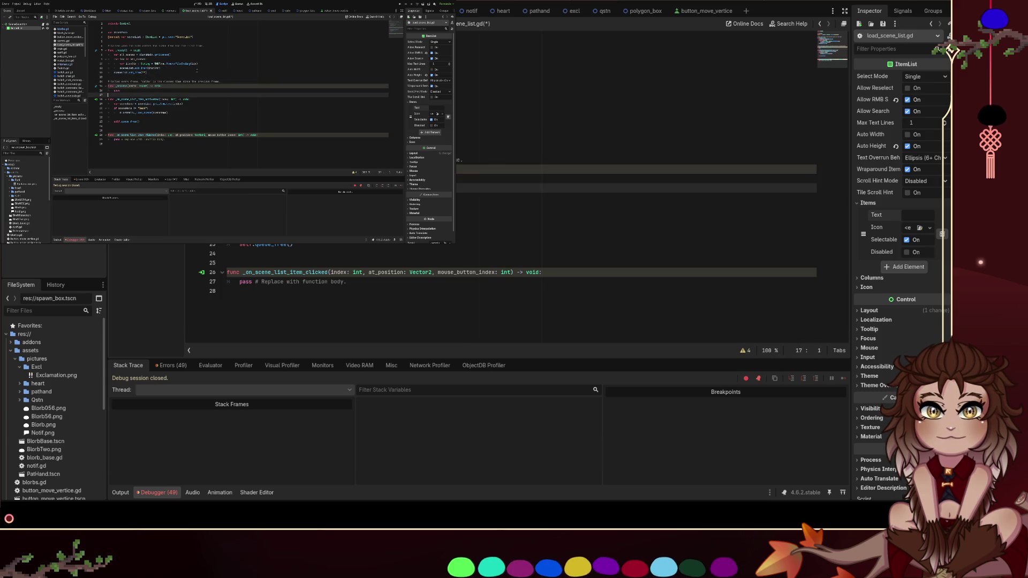
{"action": "key", "text": "Down"}
{"action": "key", "text": "Up"}
{"action": "key", "text": "Up"}
{"action": "key", "text": "Up"}
{"action": "key", "text": "Up"}
{"action": "key", "text": "Down"}
{"action": "key", "text": "Up"}
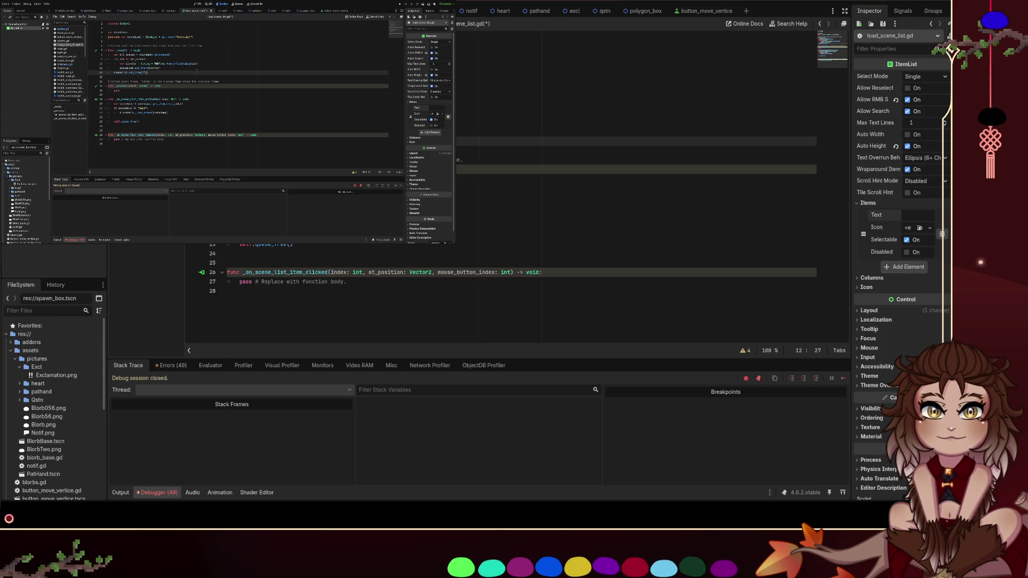
{"action": "key", "text": "Up"}
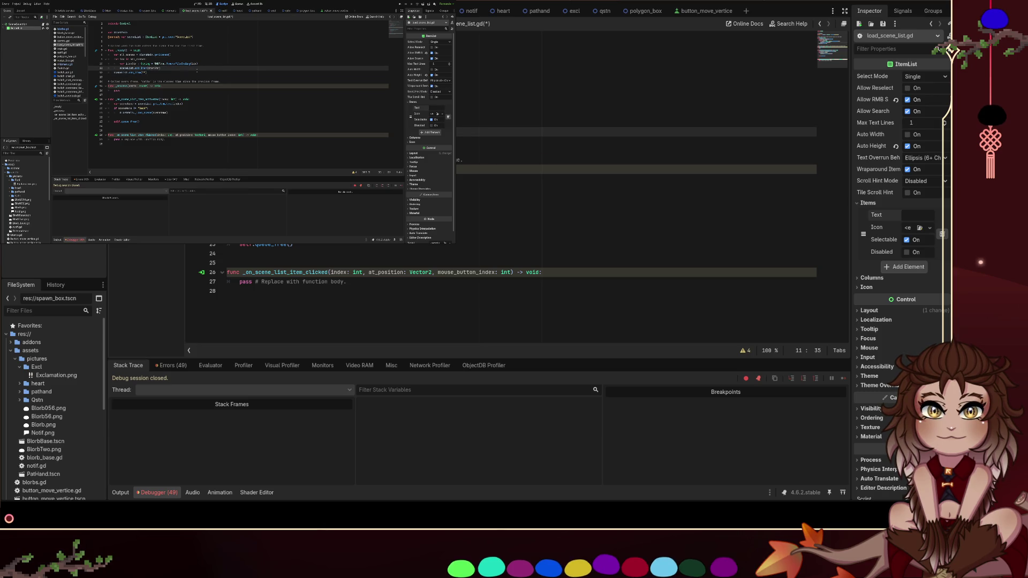
{"action": "key", "text": "Return"}
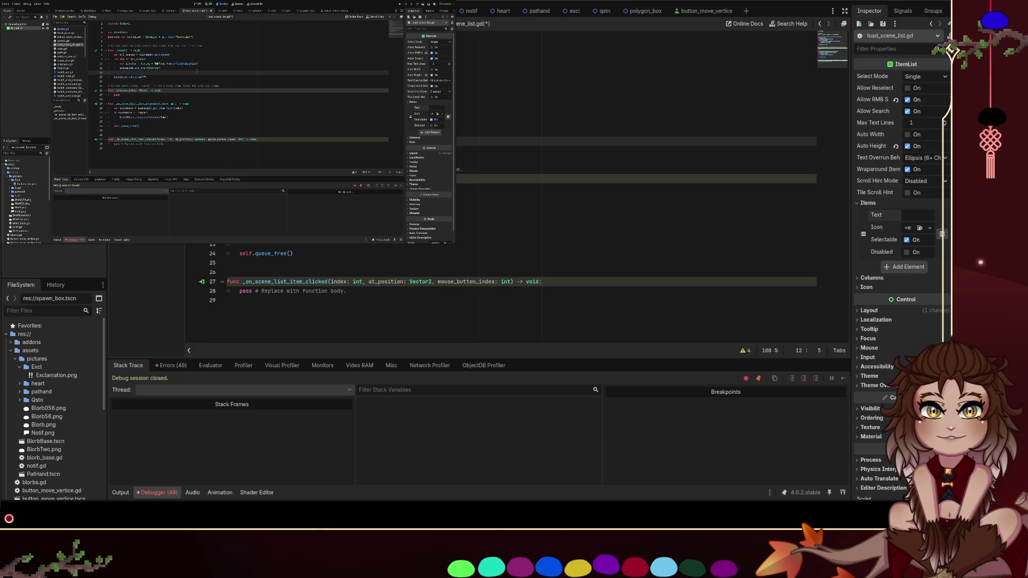
{"action": "key", "text": "Return"}
Write a sceneList.set_item_selectable call on line 13 using autocomplete
{"action": "type", "text": "sceneList."}
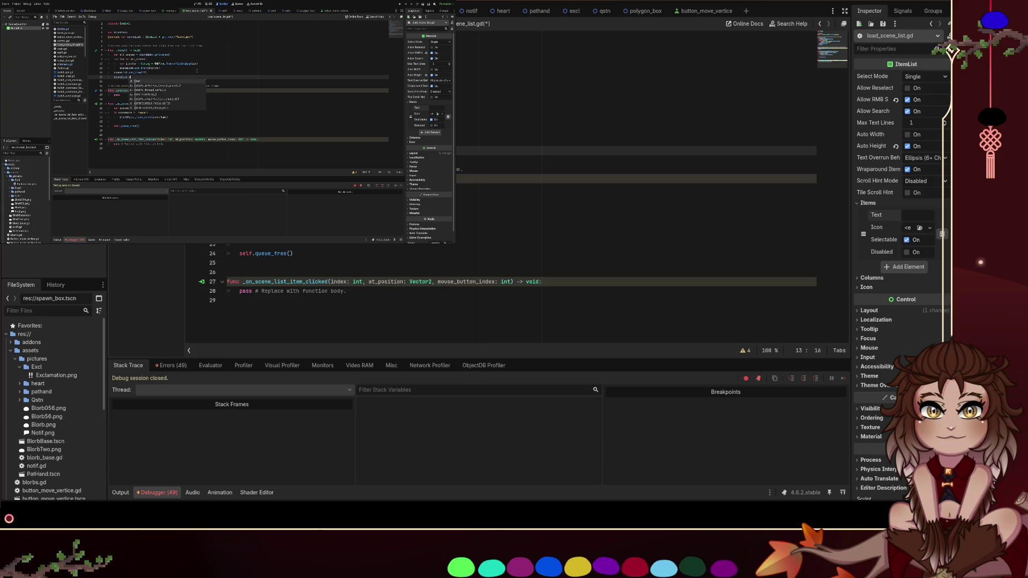
{"action": "type", "text": "set_ite"}
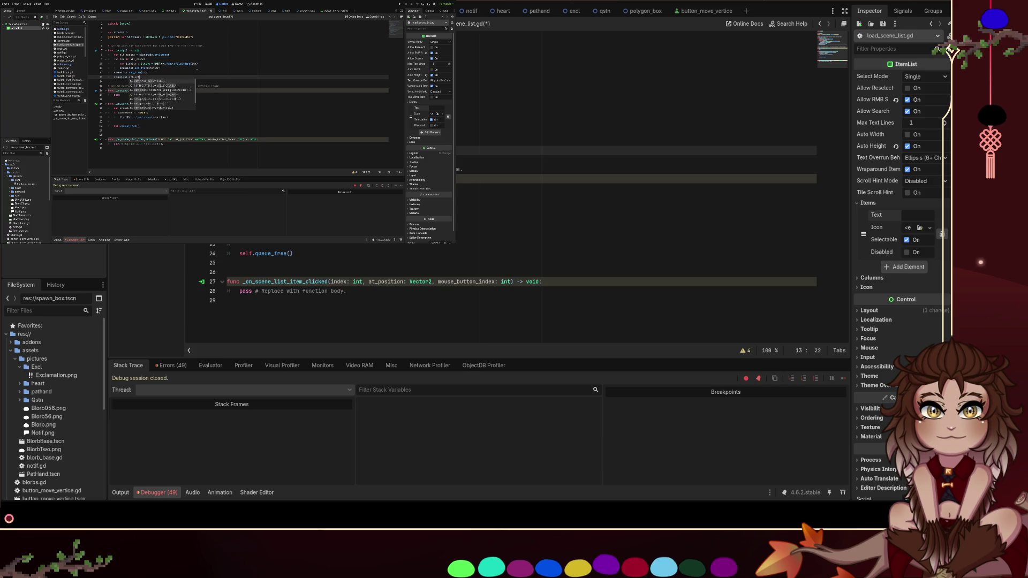
{"action": "key", "text": "Return"}
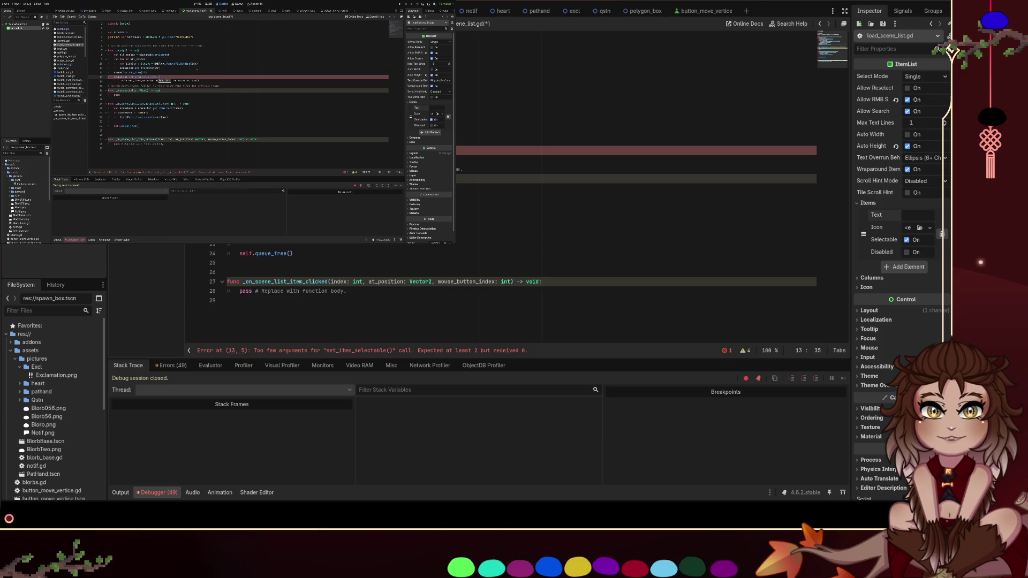
{"action": "type", "text": "self.get_index("}
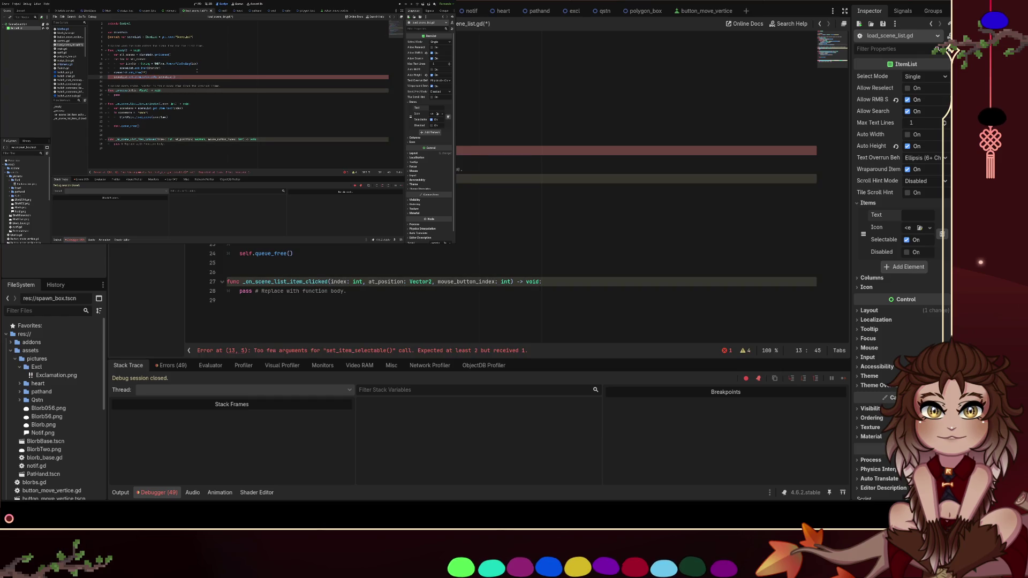
{"action": "key", "text": "BackSpace"}
{"action": "key", "text": "BackSpace"}
{"action": "type", "text": "item_t"}
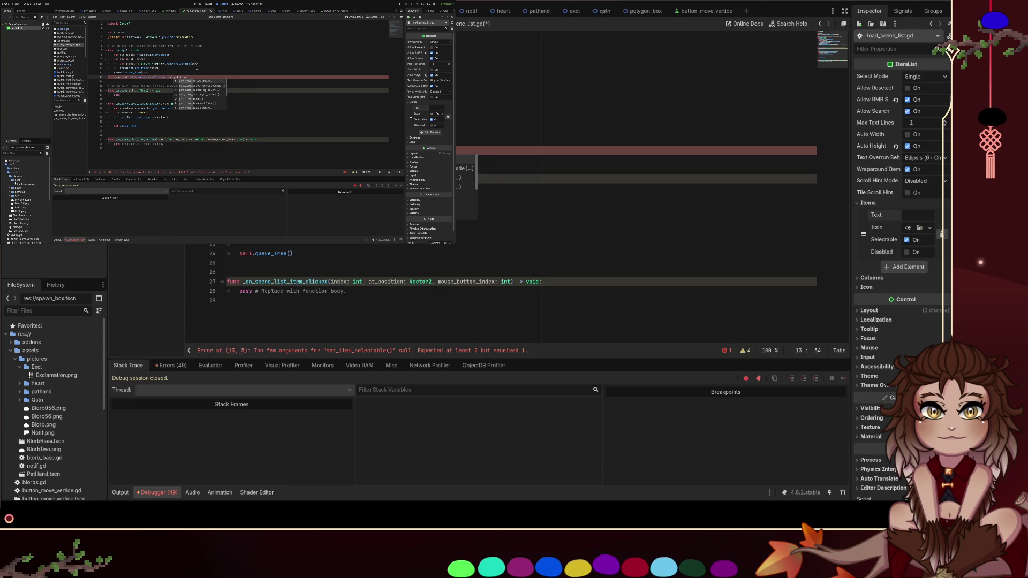
{"action": "key", "text": "BackSpace"}
{"action": "key", "text": "Down"}
{"action": "key", "text": "Down"}
{"action": "key", "text": "Down"}
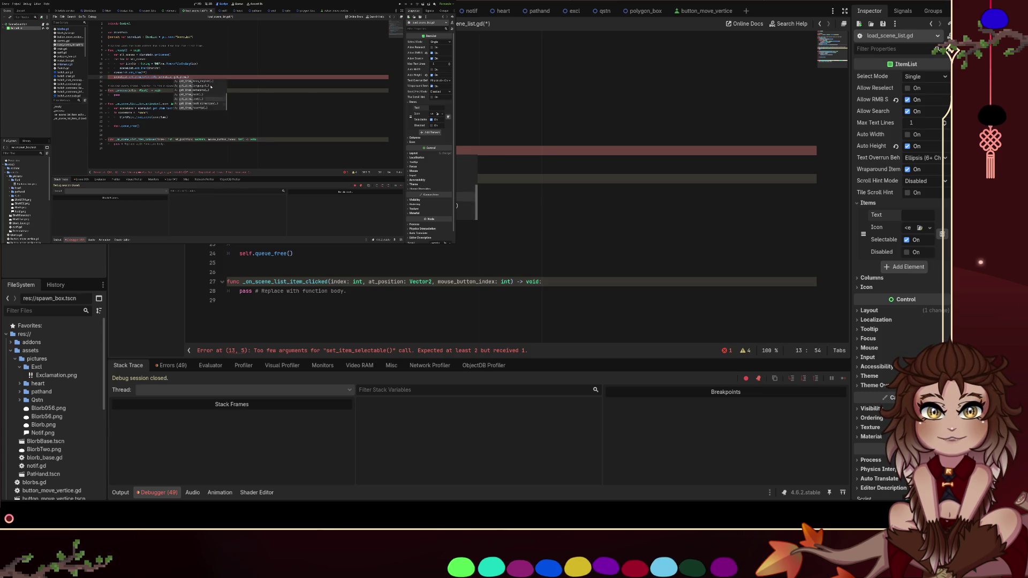
{"action": "key", "text": "BackSpace"}
{"action": "key", "text": "BackSpace"}
{"action": "key", "text": "BackSpace"}
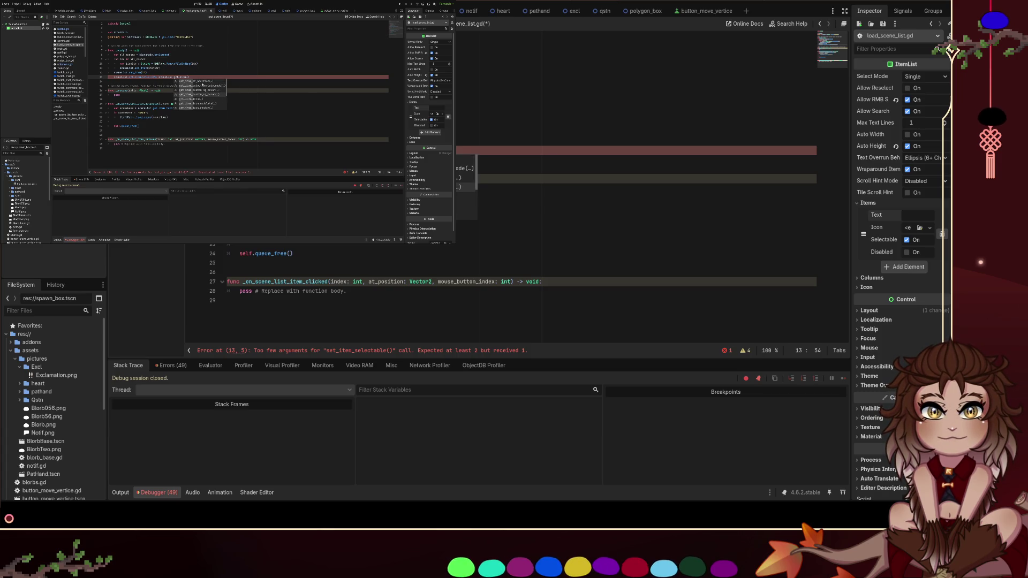
{"action": "key", "text": "BackSpace"}
{"action": "key", "text": "BackSpace"}
{"action": "key", "text": "BackSpace"}
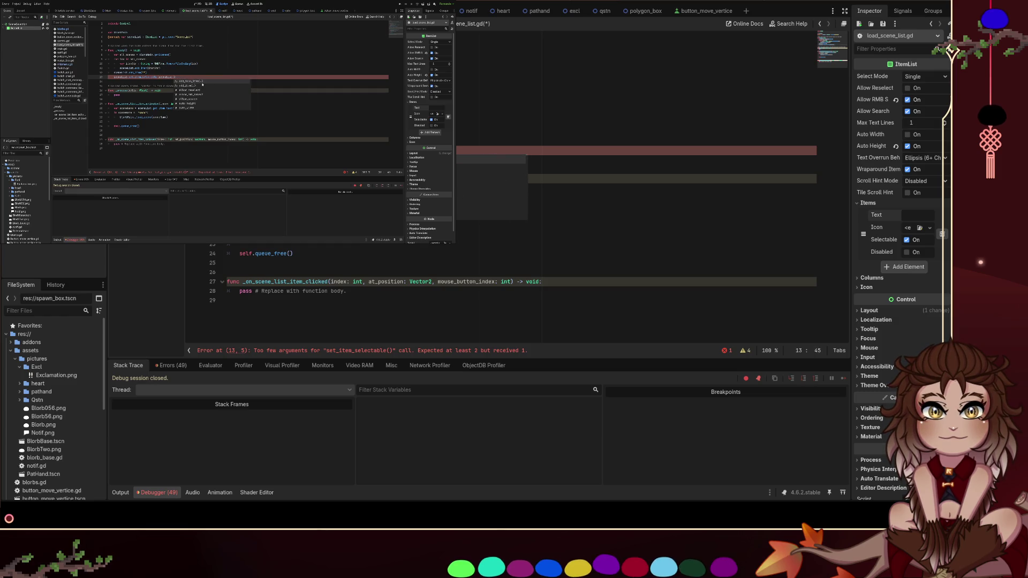
{"action": "key", "text": "Down"}
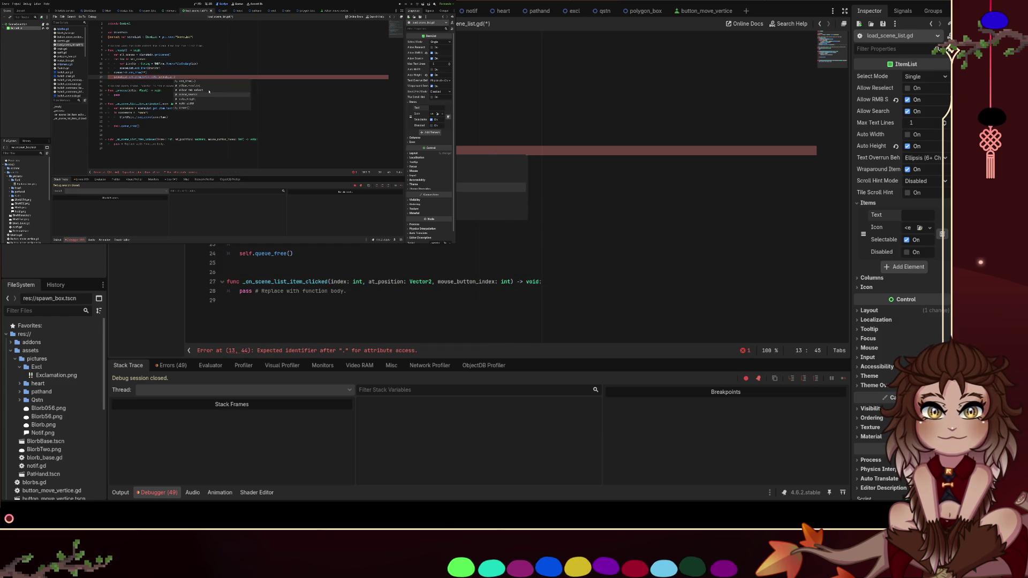
{"action": "key", "text": "Down"}
{"action": "key", "text": "Down"}
{"action": "key", "text": "Down"}
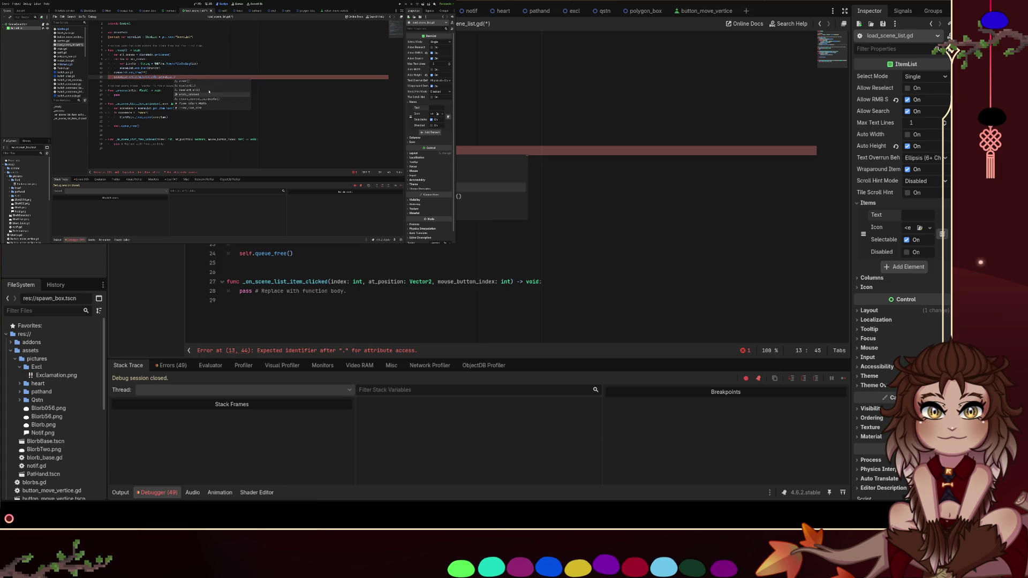
{"action": "key", "text": "Down"}
{"action": "key", "text": "Down"}
{"action": "key", "text": "Down"}
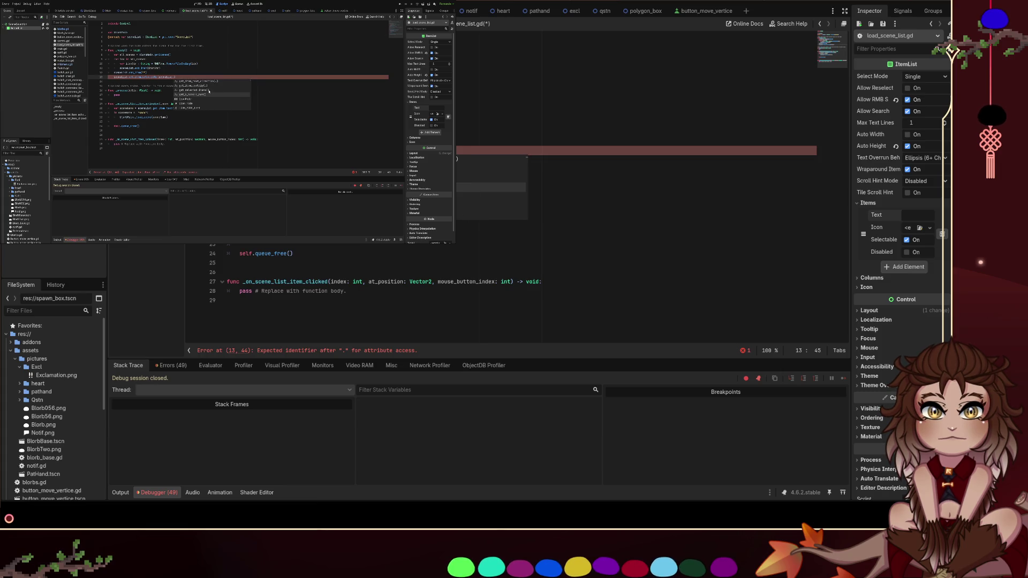
{"action": "key", "text": "Down"}
{"action": "key", "text": "Down"}
{"action": "key", "text": "Down"}
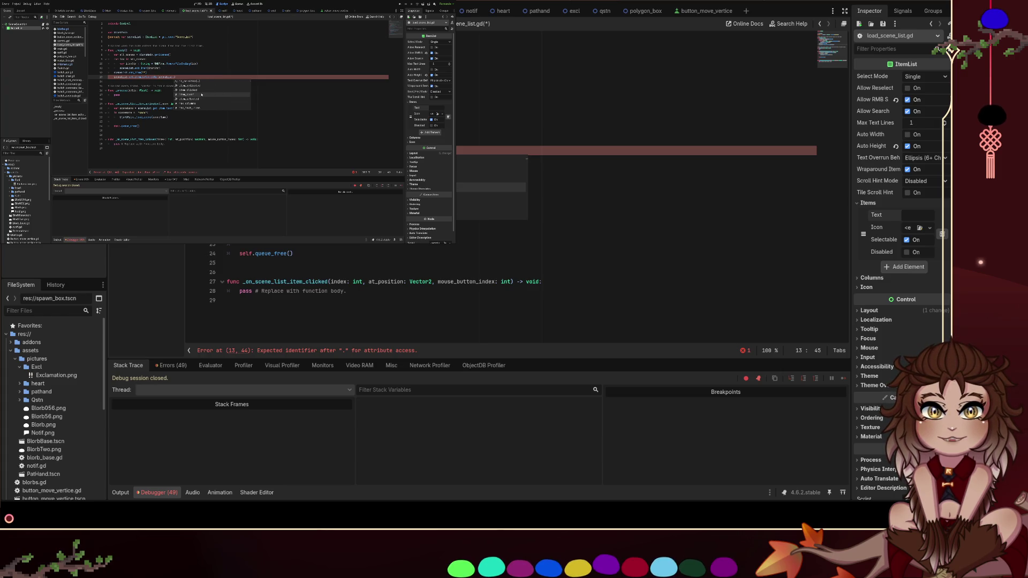
{"action": "key", "text": "Return"}
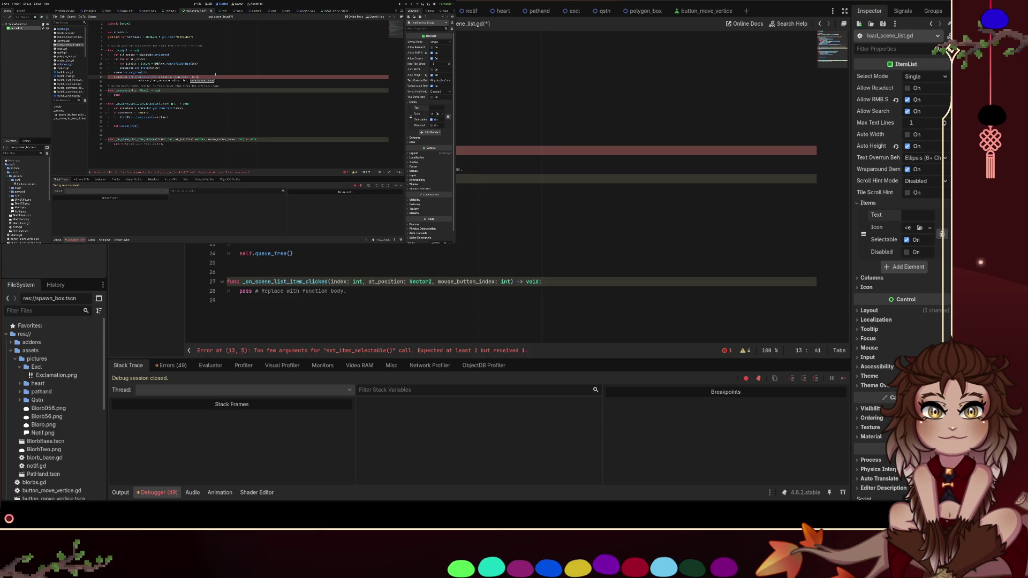
{"action": "type", "text": "e"}
Add sceneList.add_item(itemStr) on line 14, save the script, and run the project
{"action": "key", "text": "Return"}
{"action": "type", "text": "sceneList.add_item(itemStr)"}
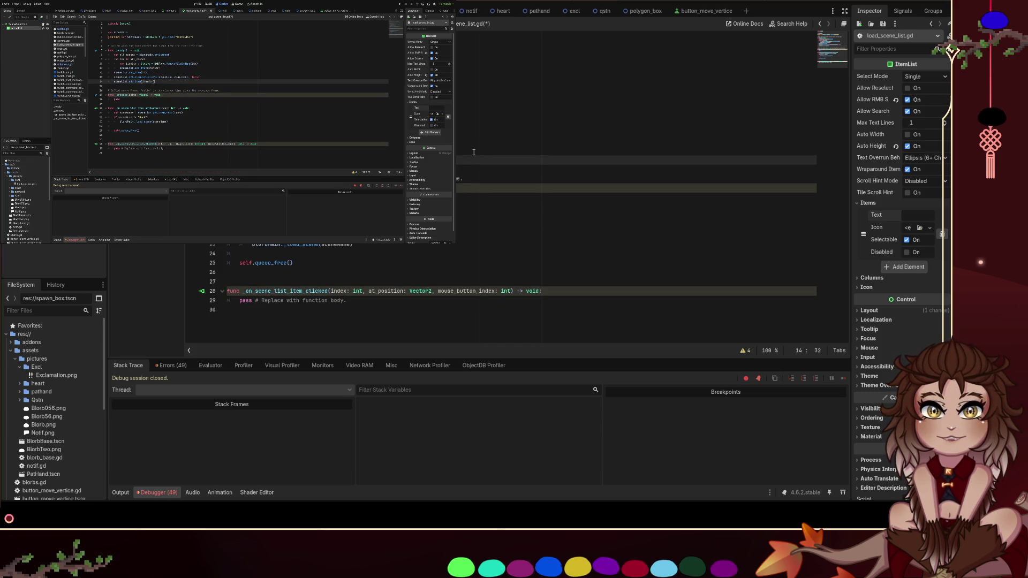
{"action": "key", "text": "BackSpace"}
{"action": "key", "text": "BackSpace"}
{"action": "key", "text": "BackSpace"}
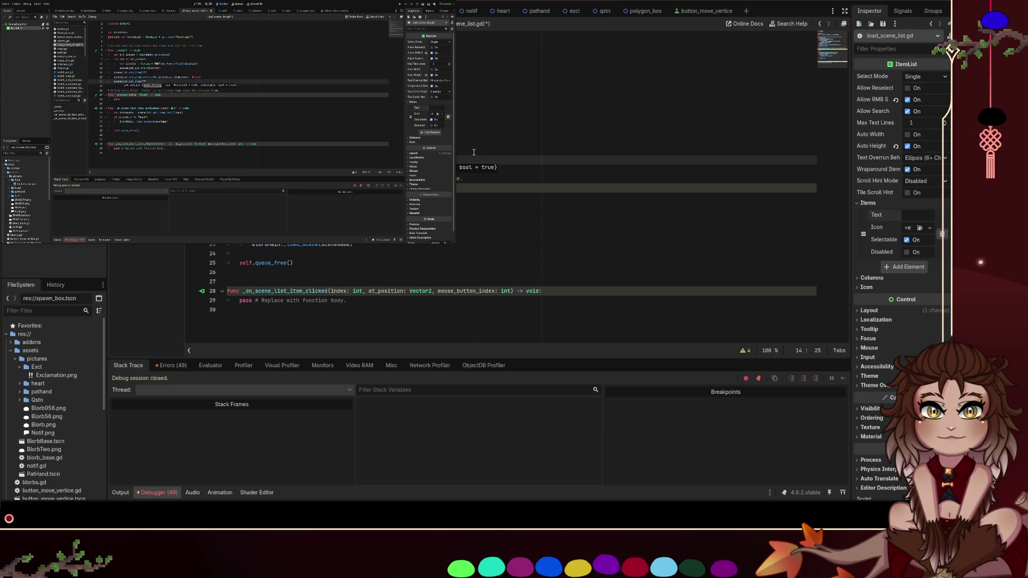
{"action": "key", "text": "ctrl+s"}
{"action": "left_click", "coordinate": [567, 132]}
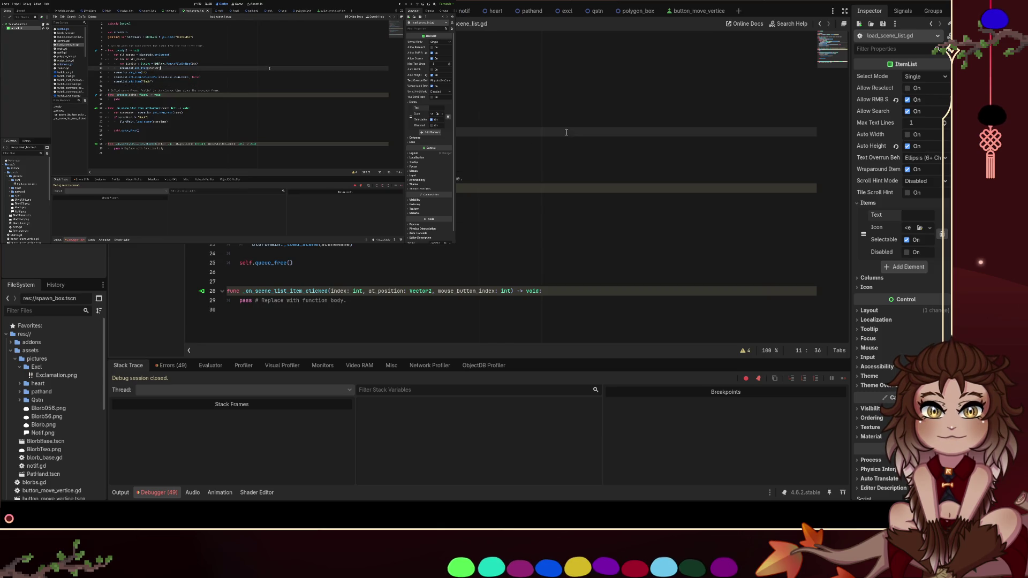
{"action": "key", "text": "F5"}
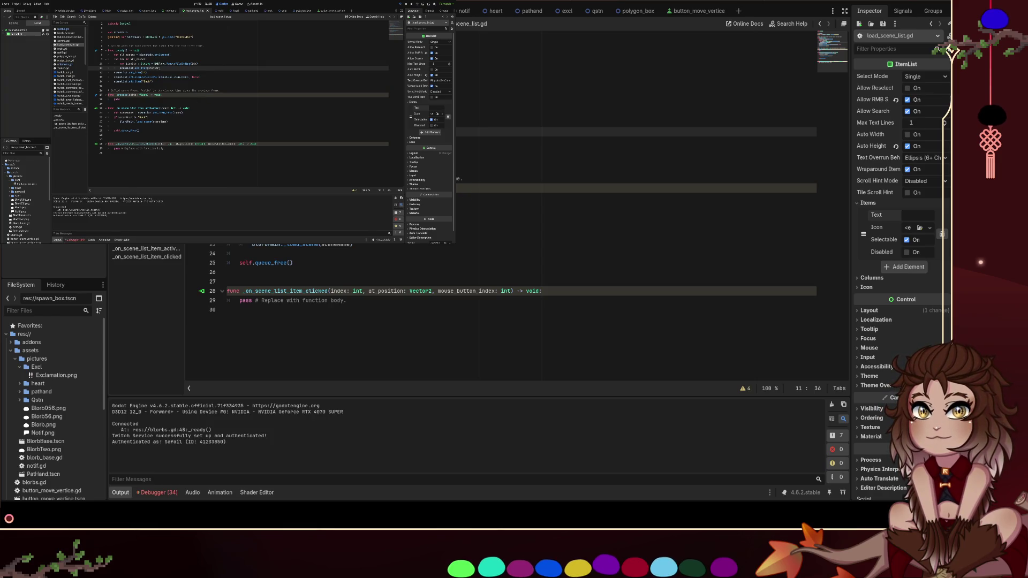
Test the in-game scene list with item_count-1 on line 13, then revert the -1
{"action": "left_click", "coordinate": [21, 48]}
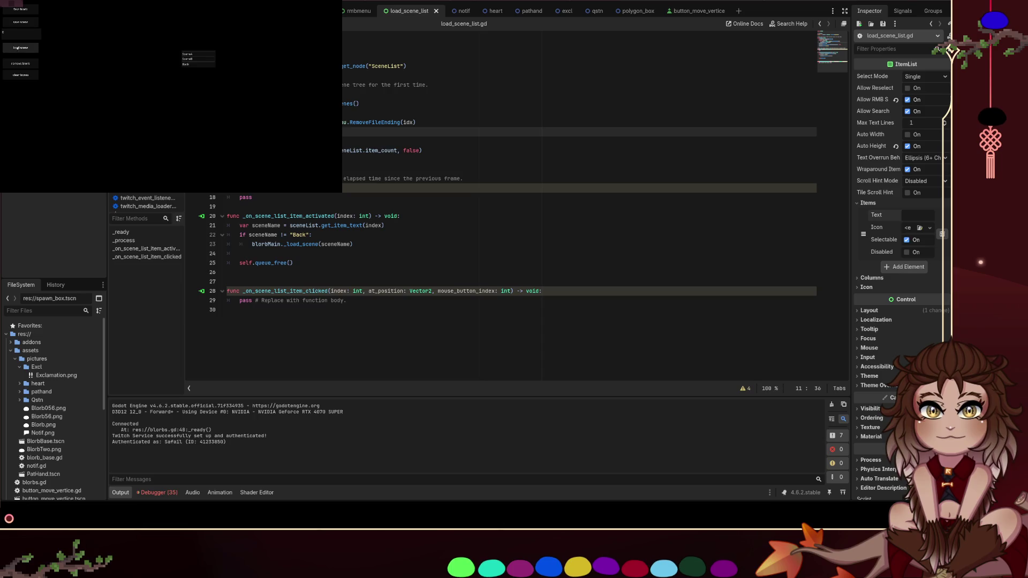
{"action": "double_click", "coordinate": [190, 63]}
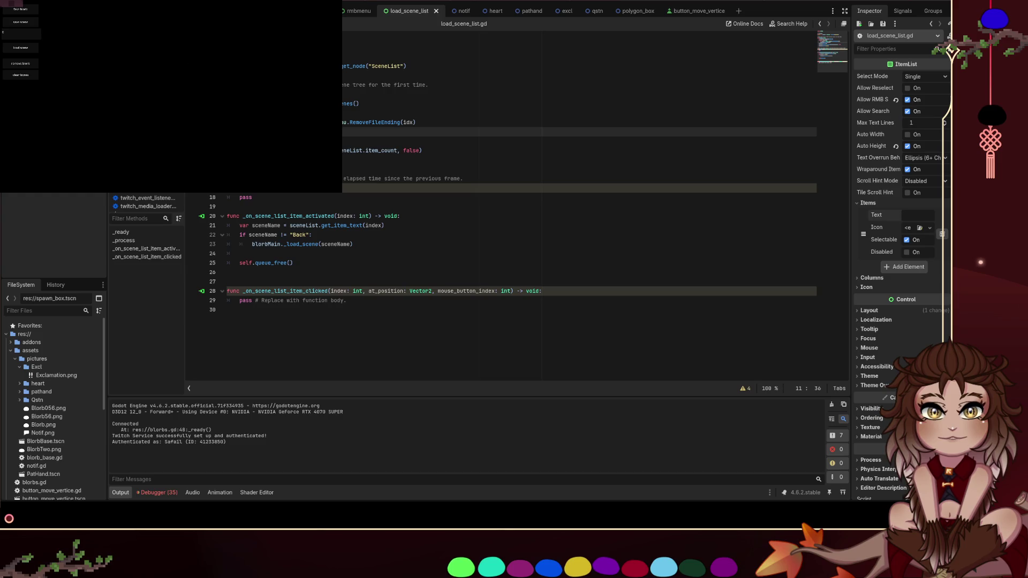
{"action": "left_click", "coordinate": [397, 151]}
{"action": "type", "text": "-1"}
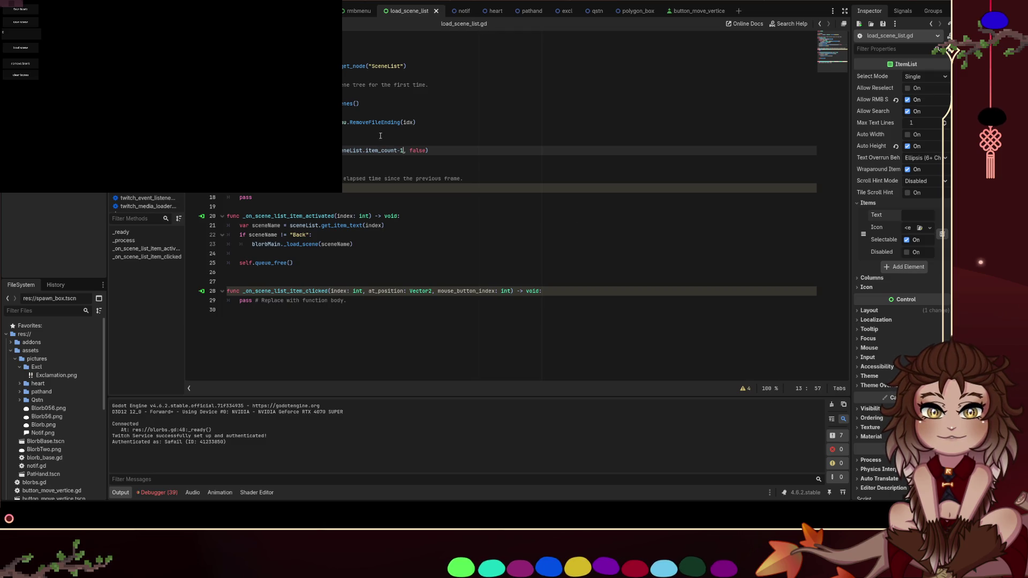
{"action": "key", "text": "Up"}
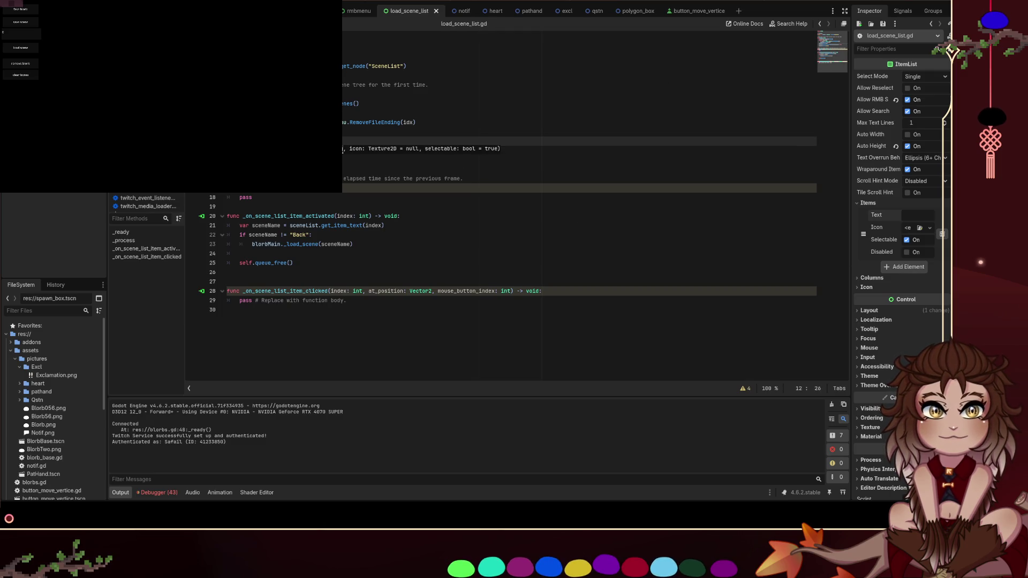
{"action": "left_click", "coordinate": [20, 47]}
{"action": "double_click", "coordinate": [208, 62]}
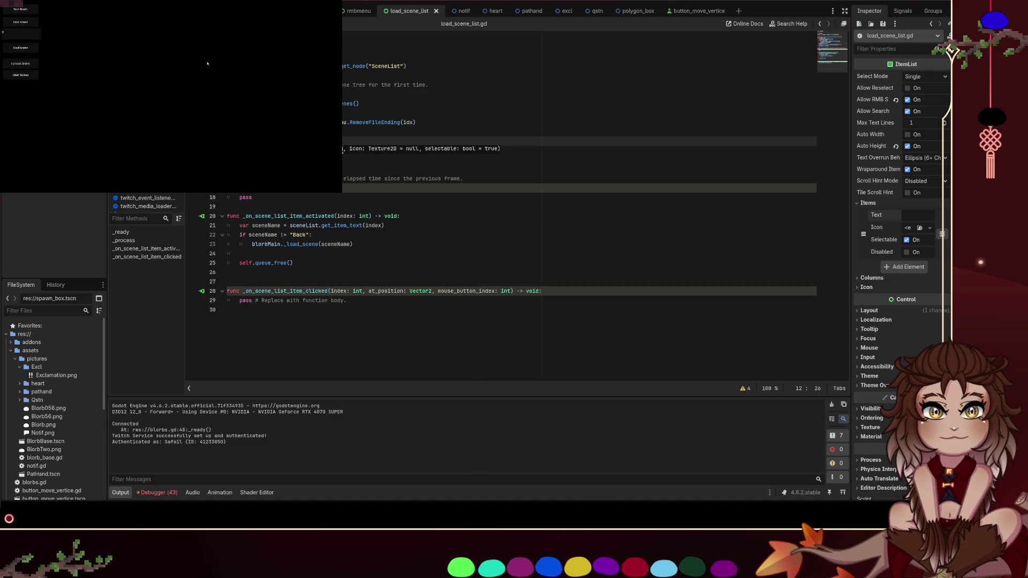
{"action": "left_click", "coordinate": [375, 178]}
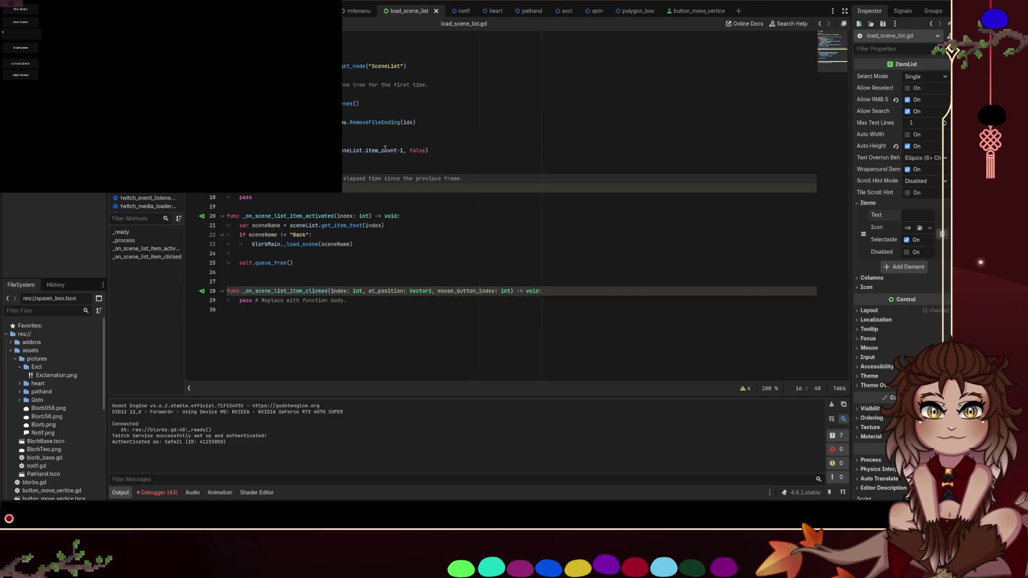
{"action": "left_click", "coordinate": [403, 151]}
{"action": "key", "text": "BackSpace"}
{"action": "key", "text": "BackSpace"}
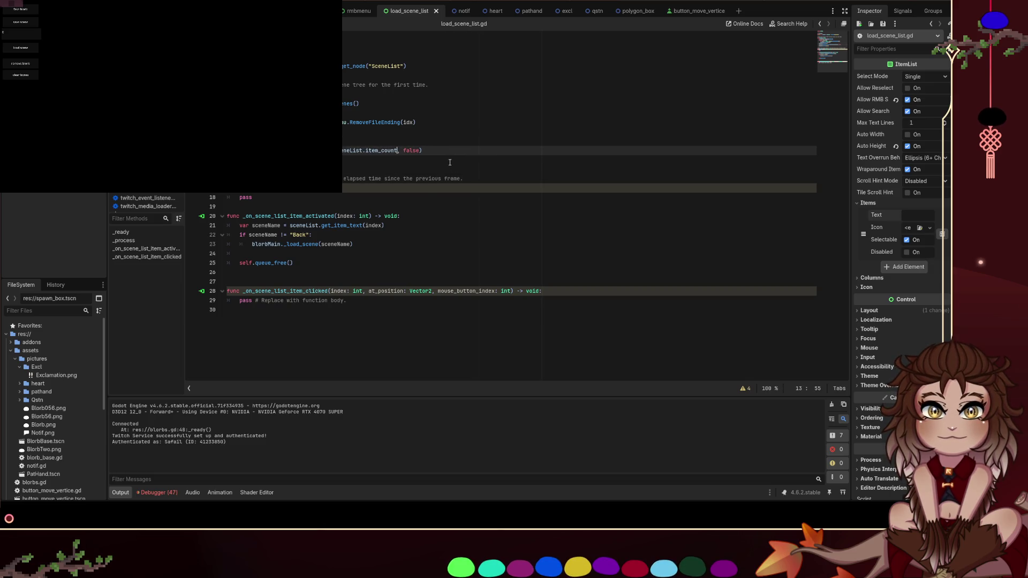
{"action": "left_click", "coordinate": [20, 48]}
{"action": "double_click", "coordinate": [216, 63]}
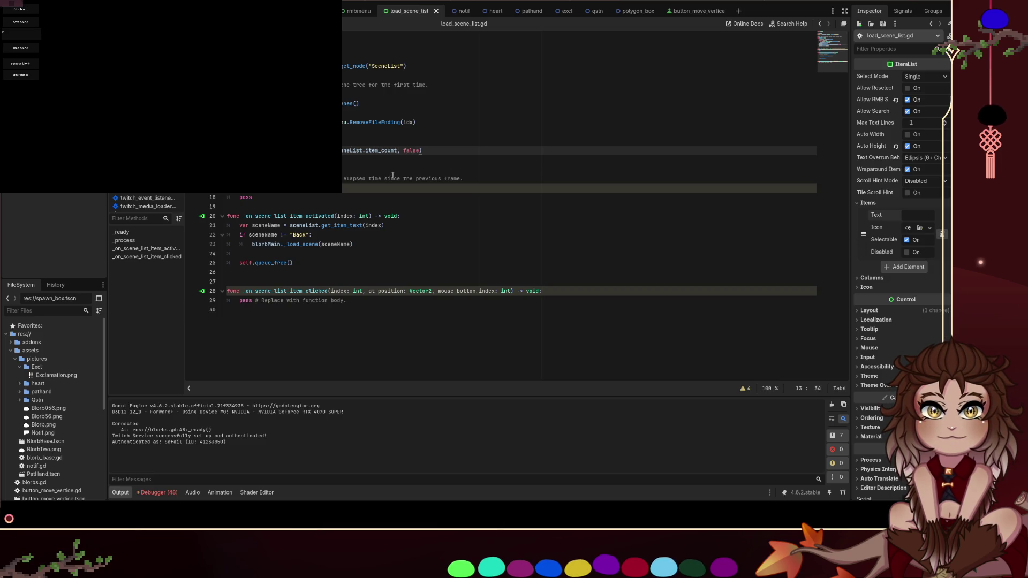
Make line 13 call set_item_disabled(sceneList.item_count, true), retest, and remove the stray ItemList entry
{"action": "type", "text": ".set_item_"}
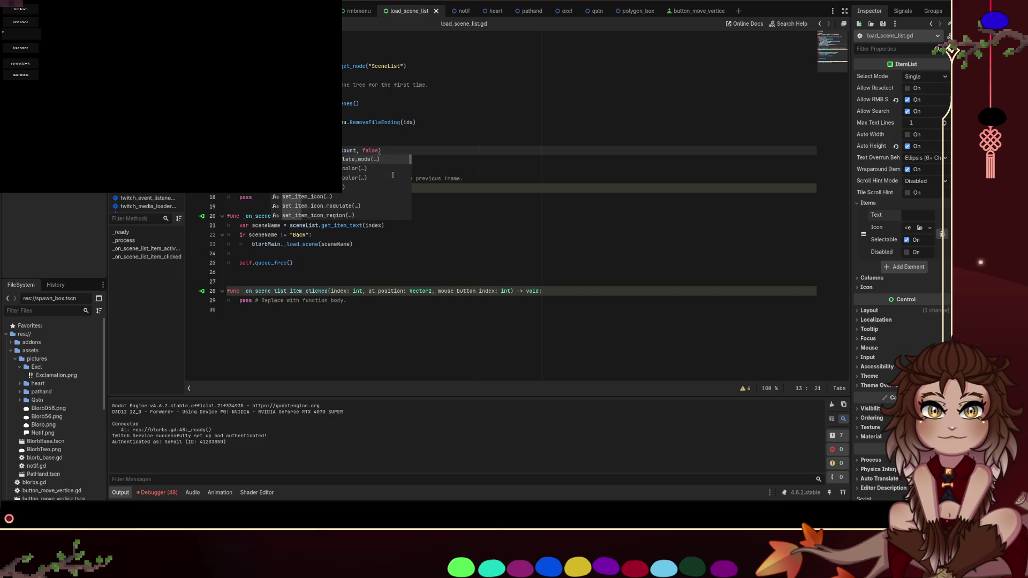
{"action": "type", "text": "d"}
{"action": "key", "text": "Return"}
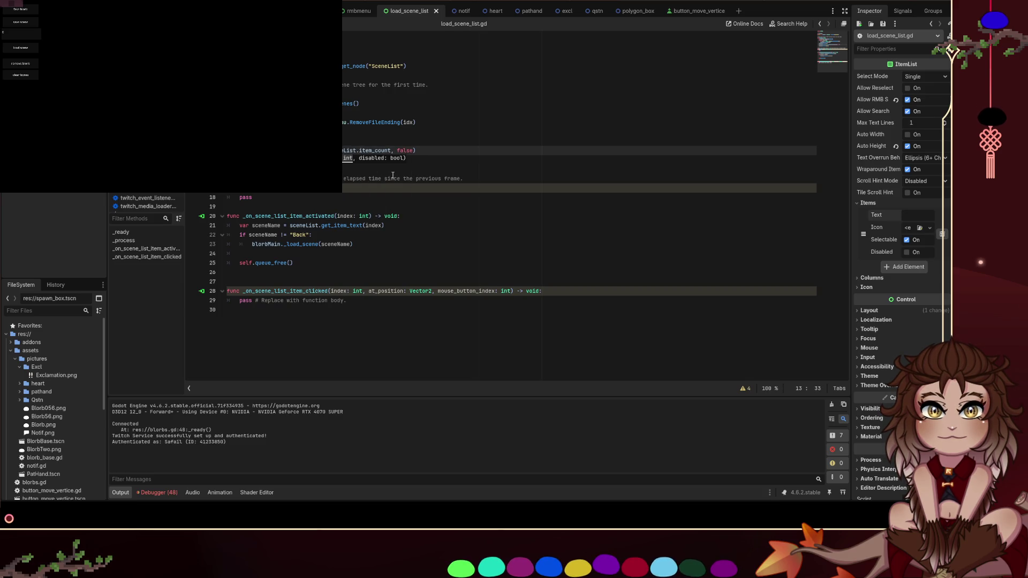
{"action": "double_click", "coordinate": [405, 151]}
{"action": "type", "text": "true"}
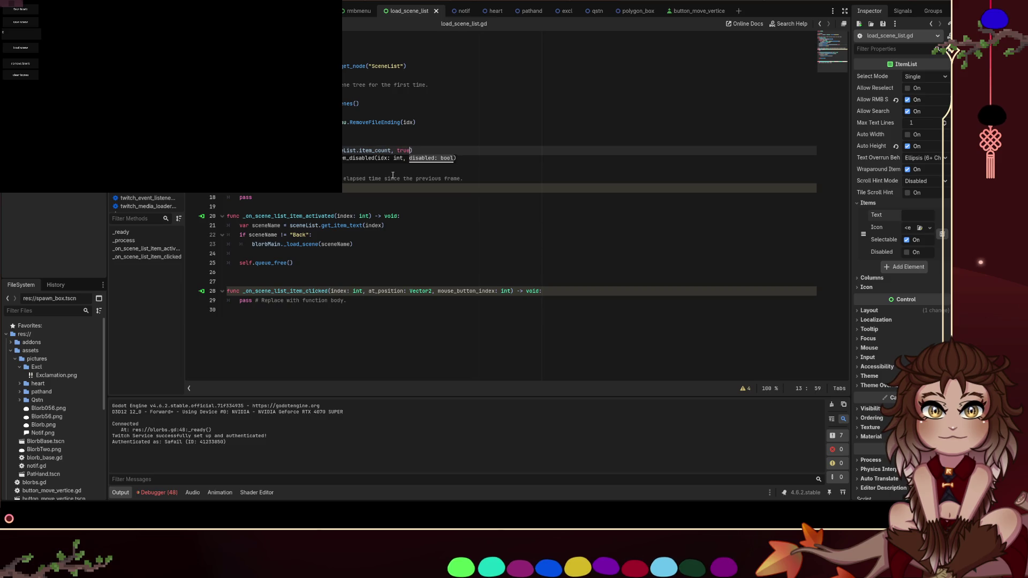
{"action": "left_click", "coordinate": [20, 47]}
{"action": "double_click", "coordinate": [216, 64]}
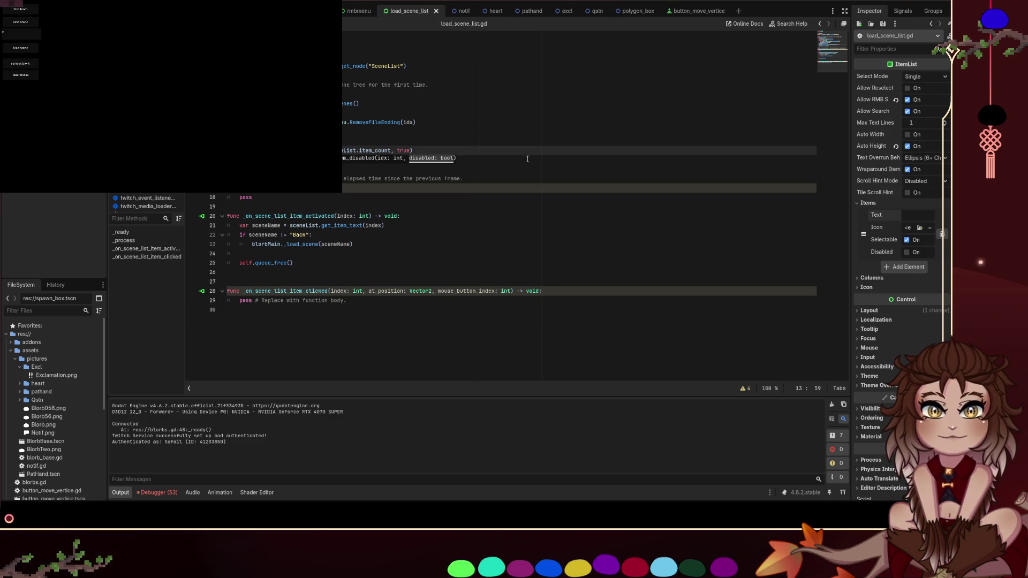
{"action": "left_click", "coordinate": [415, 151]}
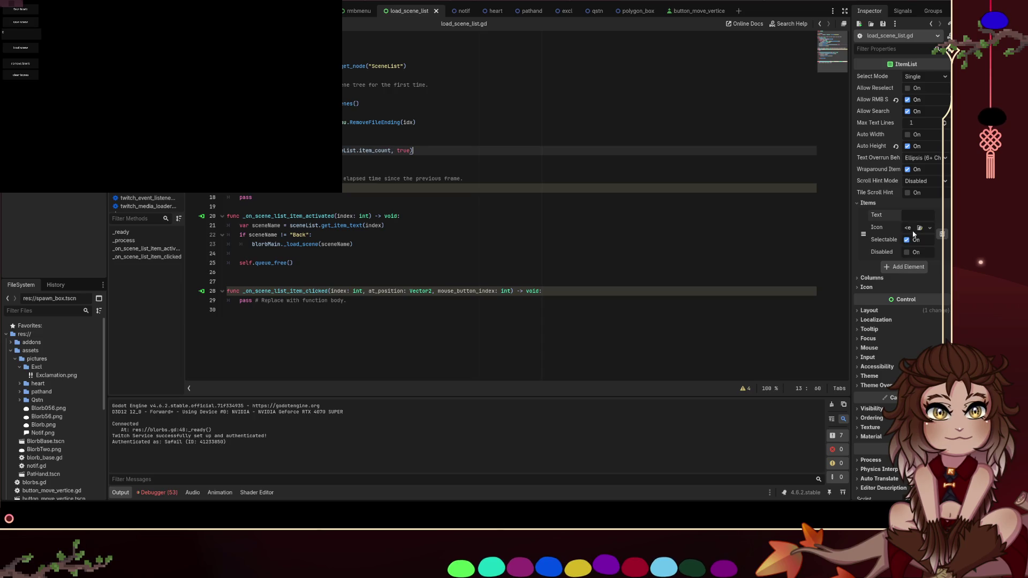
{"action": "left_click", "coordinate": [942, 234]}
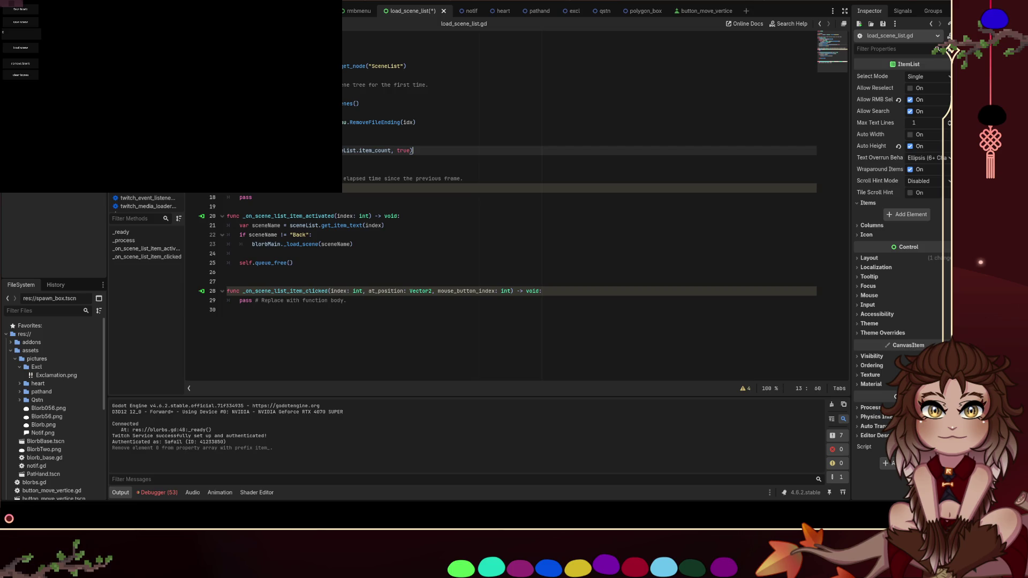
Check the in-game scene list, show the scene in 2D, and relaunch the game
{"action": "left_click", "coordinate": [20, 48]}
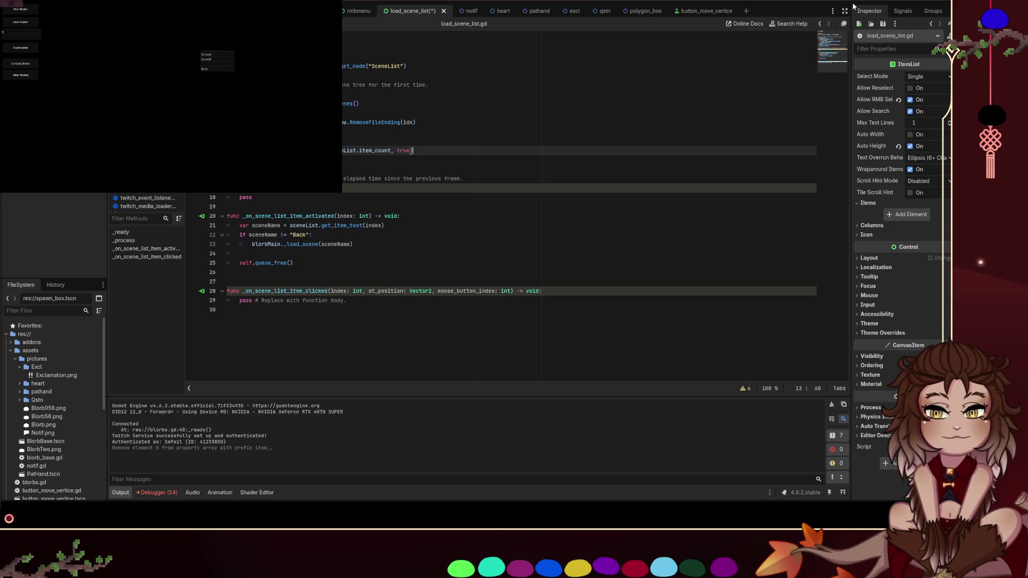
{"action": "key", "text": "ctrl+F1"}
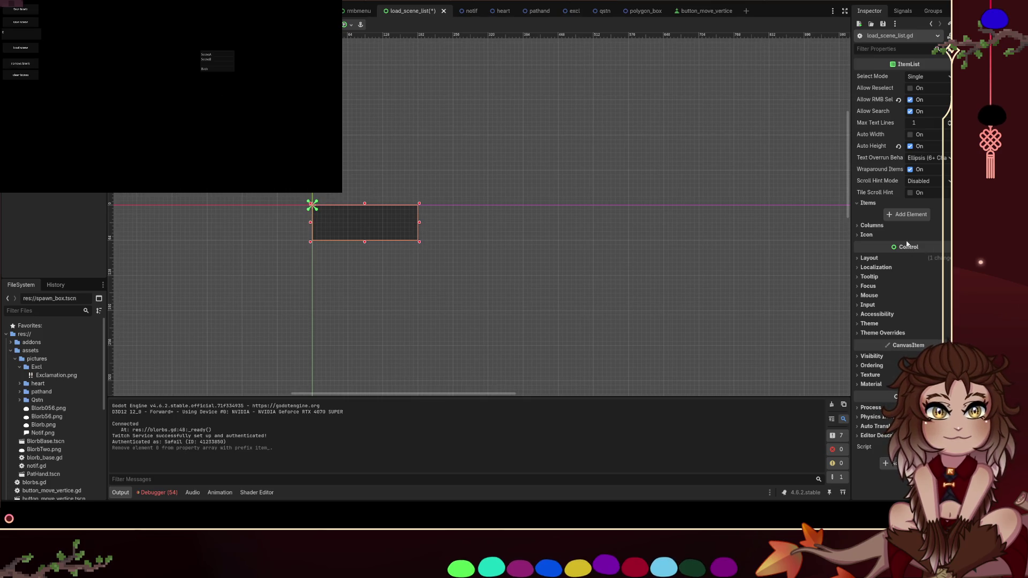
{"action": "left_click", "coordinate": [889, 230]}
{"action": "left_click", "coordinate": [889, 228]}
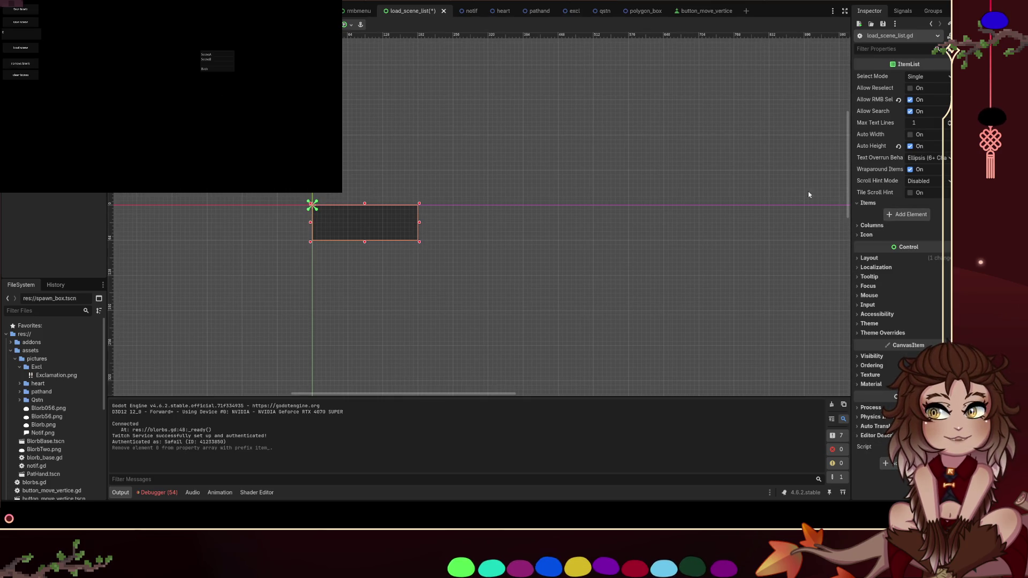
{"action": "key", "text": "F6"}
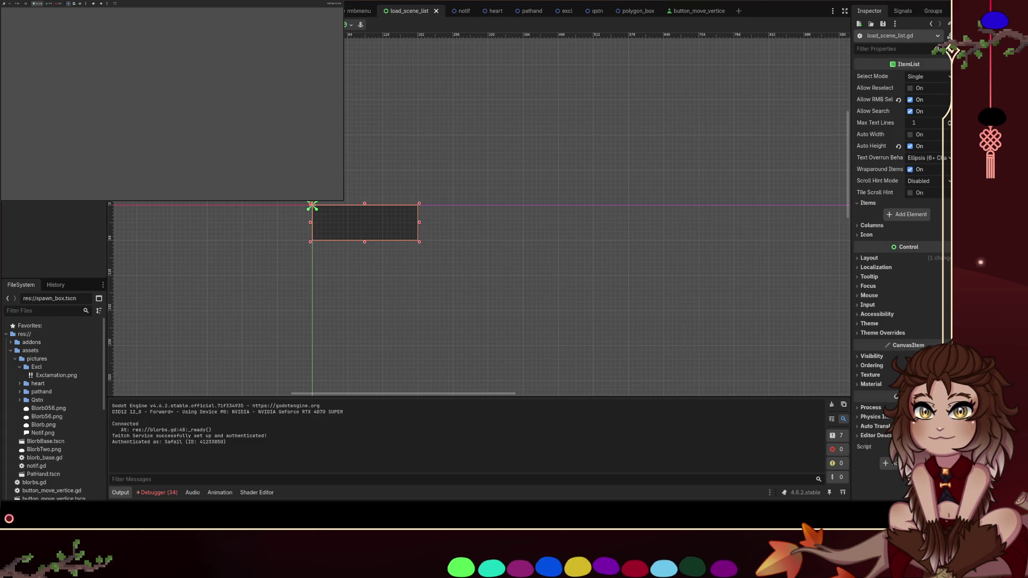
Retest the scene list, then jump from the ItemList's Signals to its item-clicked handler
{"action": "left_click", "coordinate": [20, 48]}
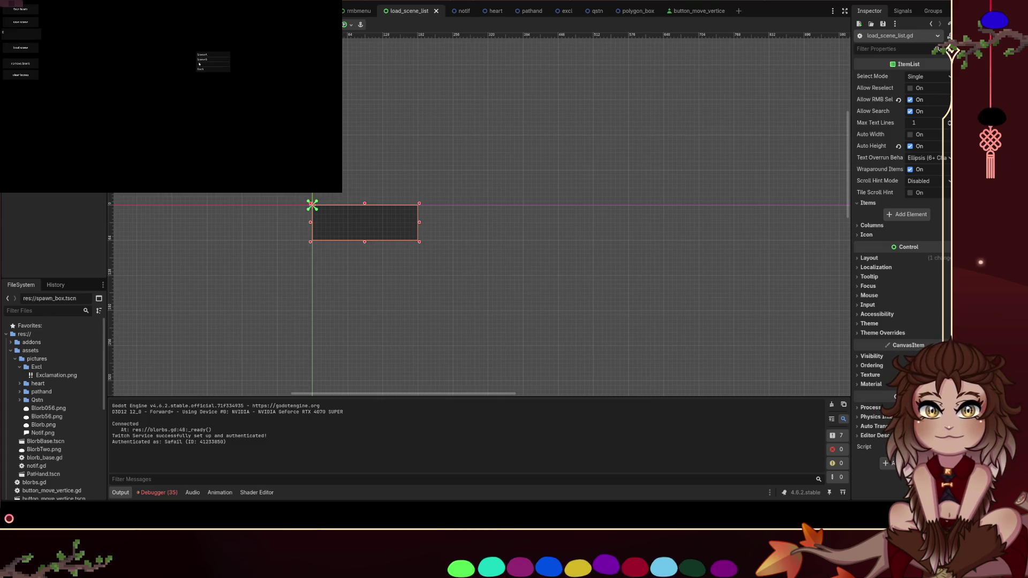
{"action": "left_click", "coordinate": [221, 65]}
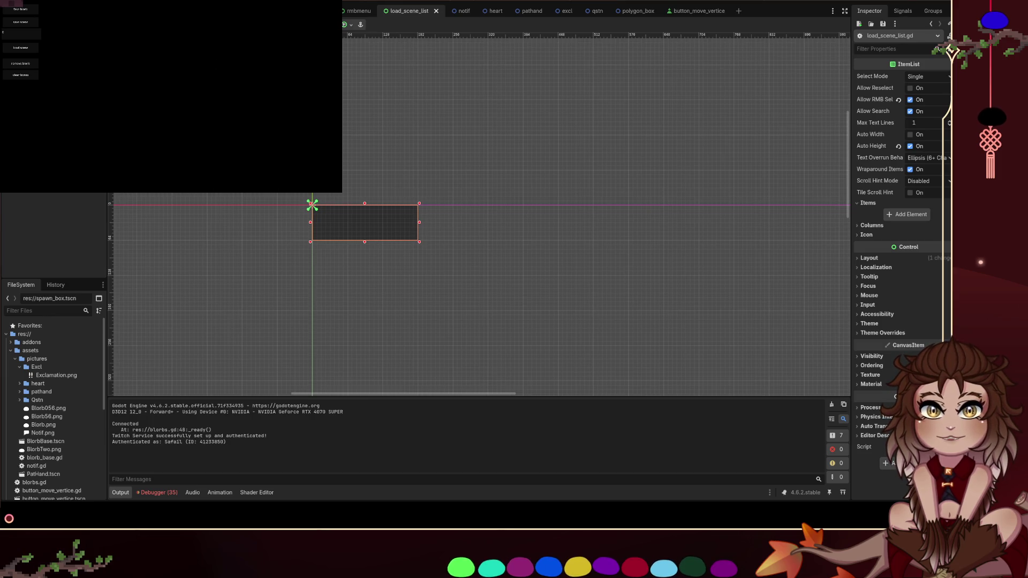
{"action": "left_click", "coordinate": [902, 11]}
{"action": "double_click", "coordinate": [911, 80]}
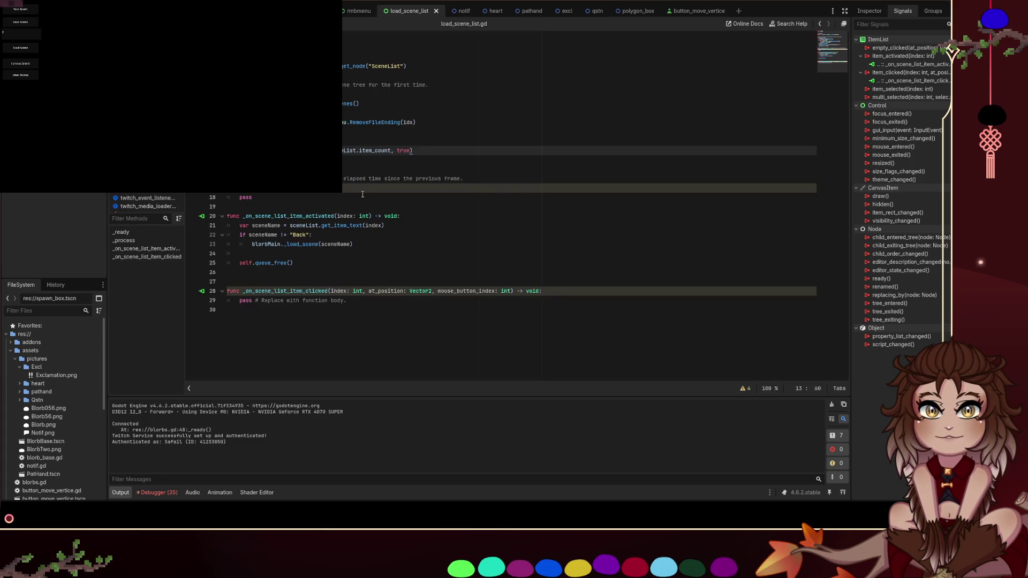
Retype line 13's method name, picking the set_item method from autocomplete
{"action": "left_click_drag", "start_coordinate": [466, 152], "coordinate": [244, 151]}
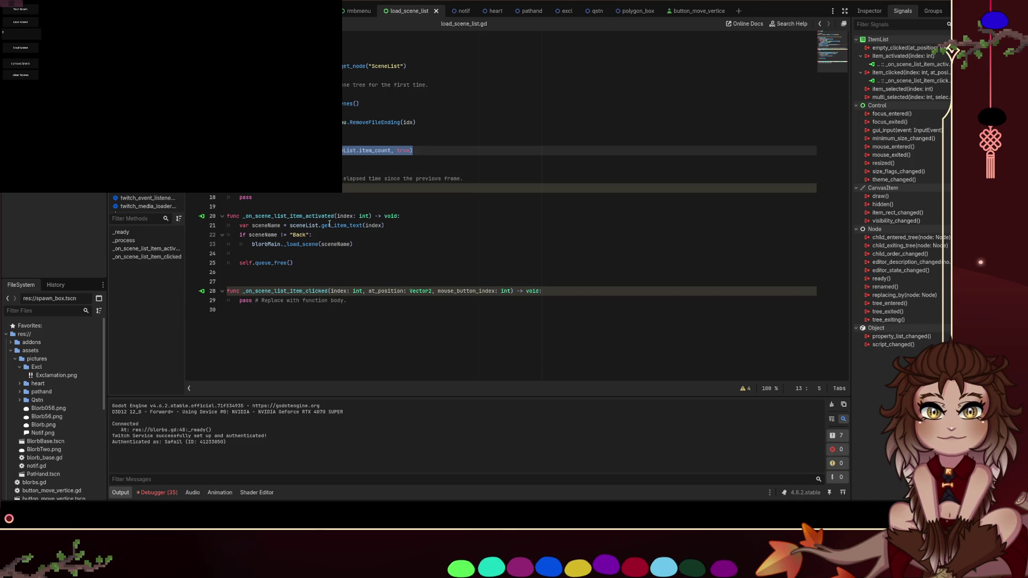
{"action": "left_click", "coordinate": [285, 150]}
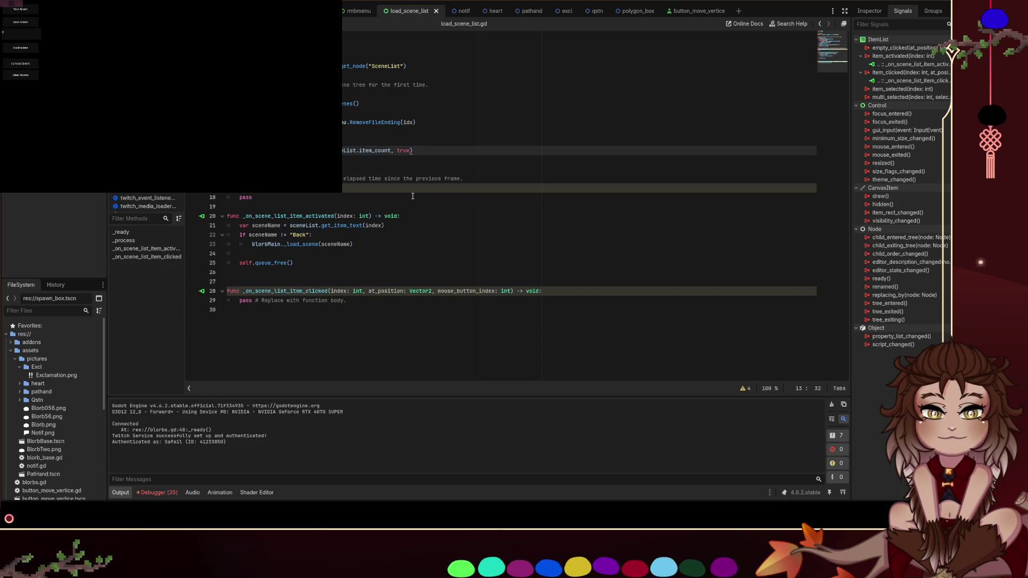
{"action": "key", "text": "BackSpace"}
{"action": "key", "text": "BackSpace"}
{"action": "key", "text": "BackSpace"}
{"action": "type", "text": "tem_ic"}
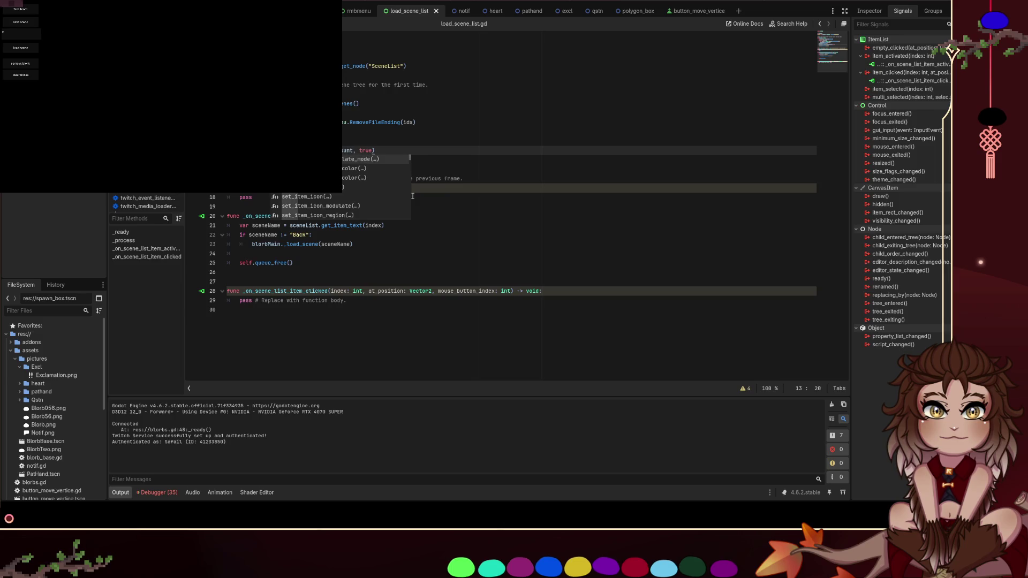
{"action": "scroll", "coordinate": [361, 176], "scroll_direction": "down", "scroll_amount": 5}
{"action": "scroll", "coordinate": [363, 174], "scroll_direction": "up", "scroll_amount": 5}
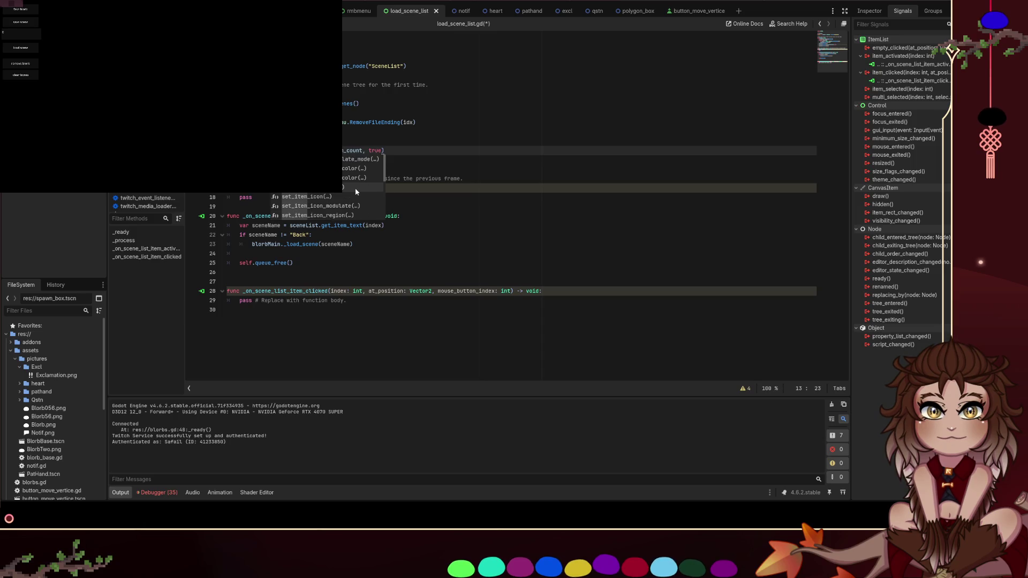
{"action": "left_click", "coordinate": [355, 188]}
{"action": "left_click", "coordinate": [449, 152]}
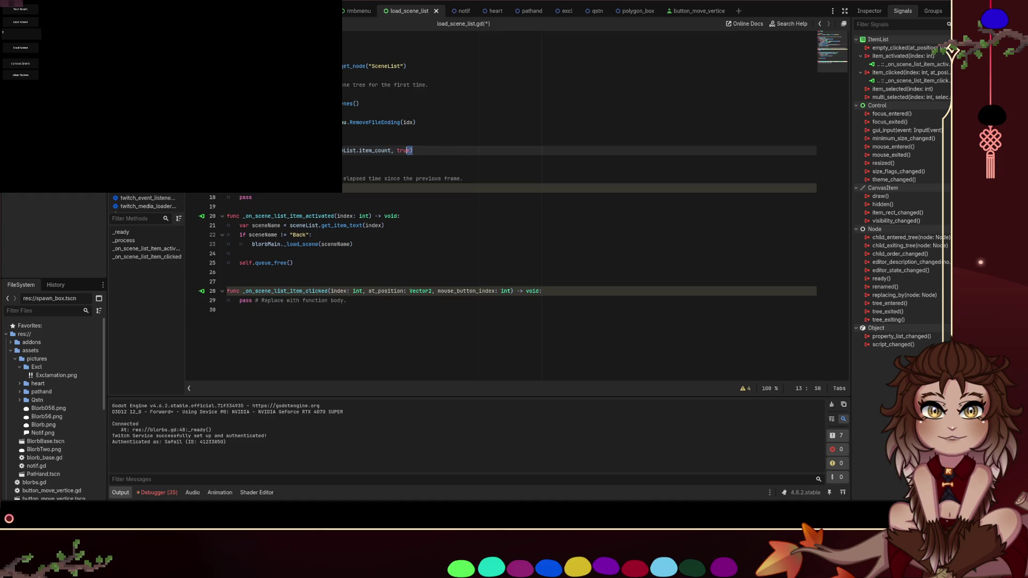
Duplicate line 13 as line 14 with set_item_selectable(sceneList.item_count, false) and save
{"action": "key", "text": "shift+Home"}
{"action": "key", "text": "ctrl+c"}
{"action": "left_click", "coordinate": [471, 153]}
{"action": "key", "text": "Return"}
{"action": "key", "text": "ctrl+v"}
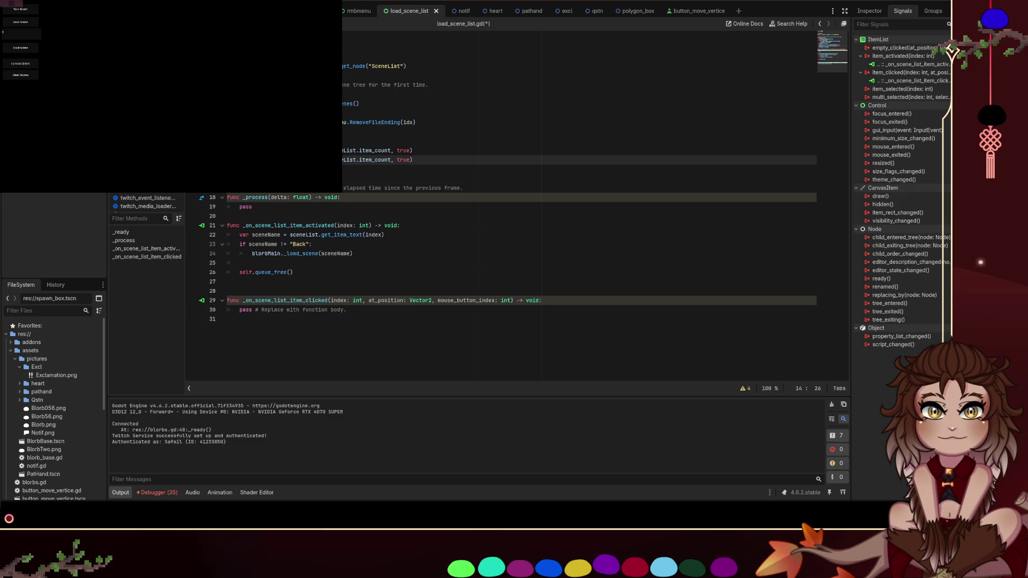
{"action": "type", "text": "deselect("}
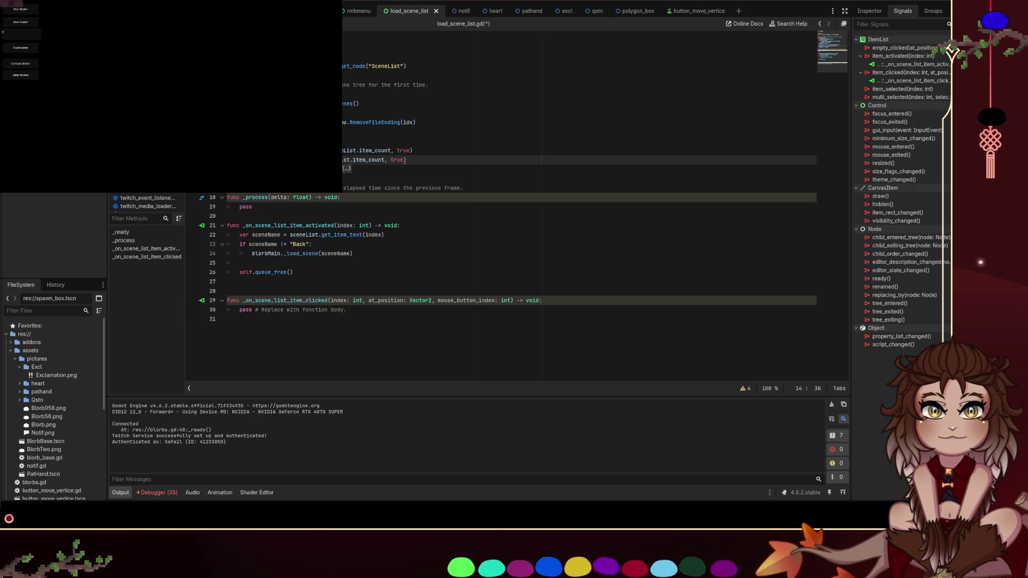
{"action": "key", "text": "BackSpace"}
{"action": "key", "text": "BackSpace"}
{"action": "key", "text": "BackSpace"}
{"action": "type", "text": "false"}
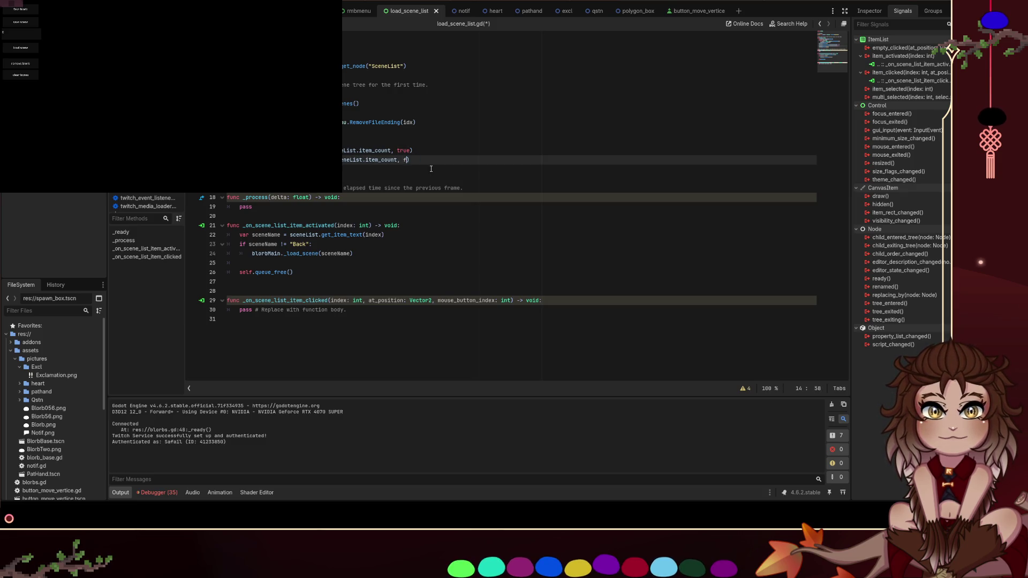
{"action": "key", "text": "ctrl+s"}
{"action": "left_click", "coordinate": [869, 11]}
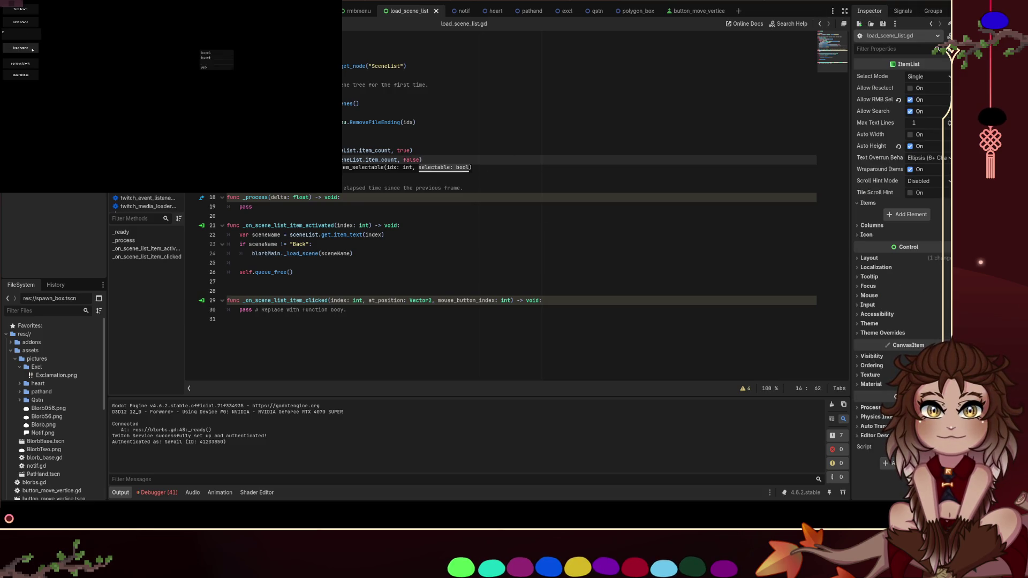
Relaunch the game, open its scene list, and select the Back row and the row above it
{"action": "key", "text": "F5"}
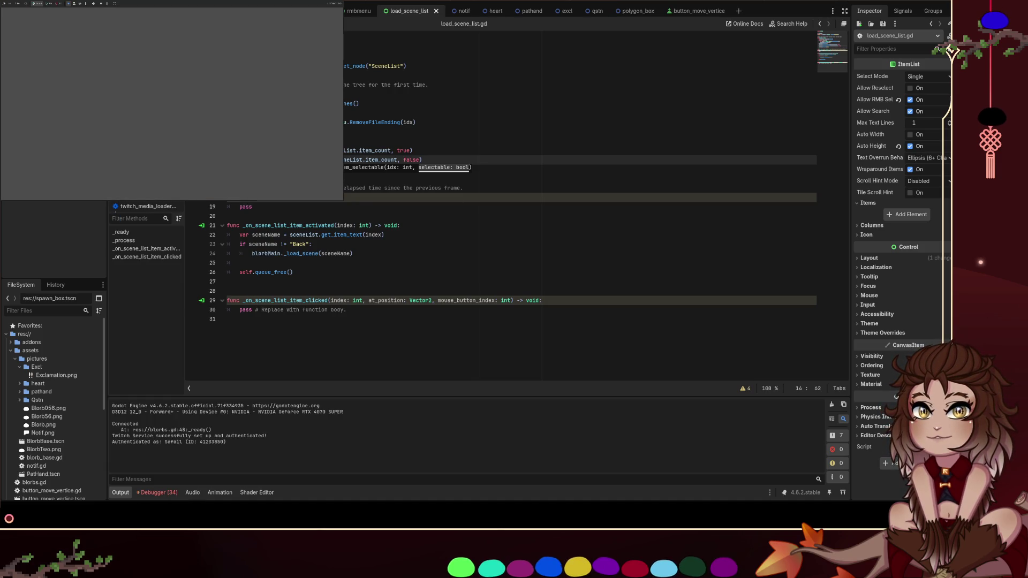
{"action": "left_click", "coordinate": [20, 48]}
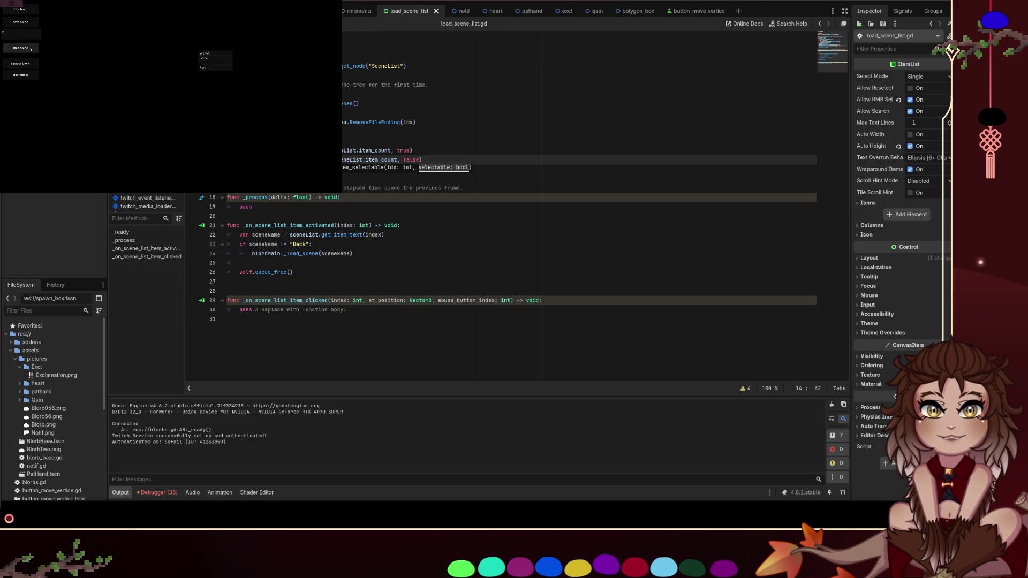
{"action": "left_click", "coordinate": [215, 67]}
{"action": "left_click", "coordinate": [216, 62]}
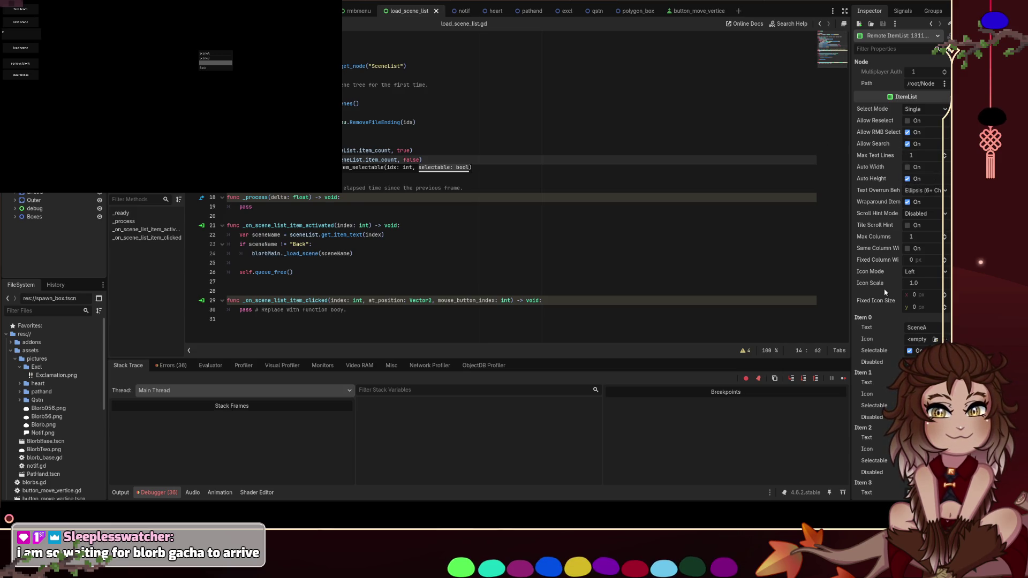
Store sceneList.item_count in an itemCount variable on a new line and reuse it on lines 14–15
{"action": "scroll", "coordinate": [884, 290], "scroll_direction": "down", "scroll_amount": 4}
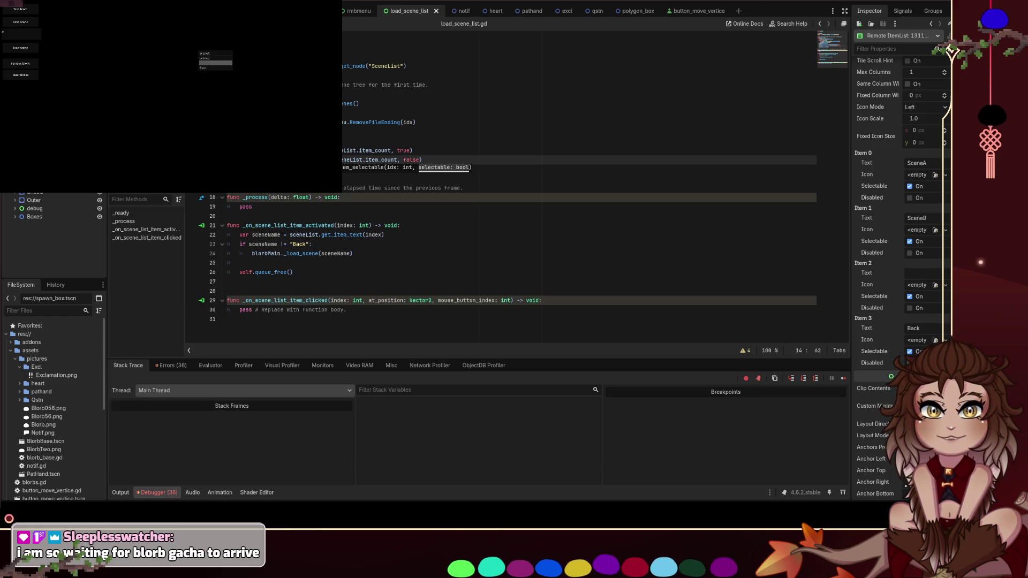
{"action": "left_click", "coordinate": [394, 140]}
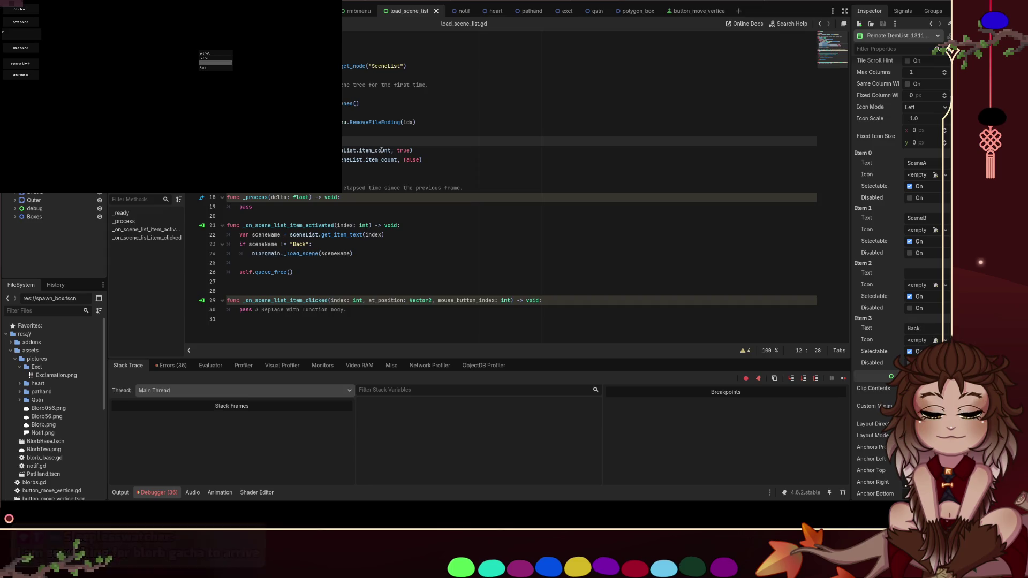
{"action": "key", "text": "Return"}
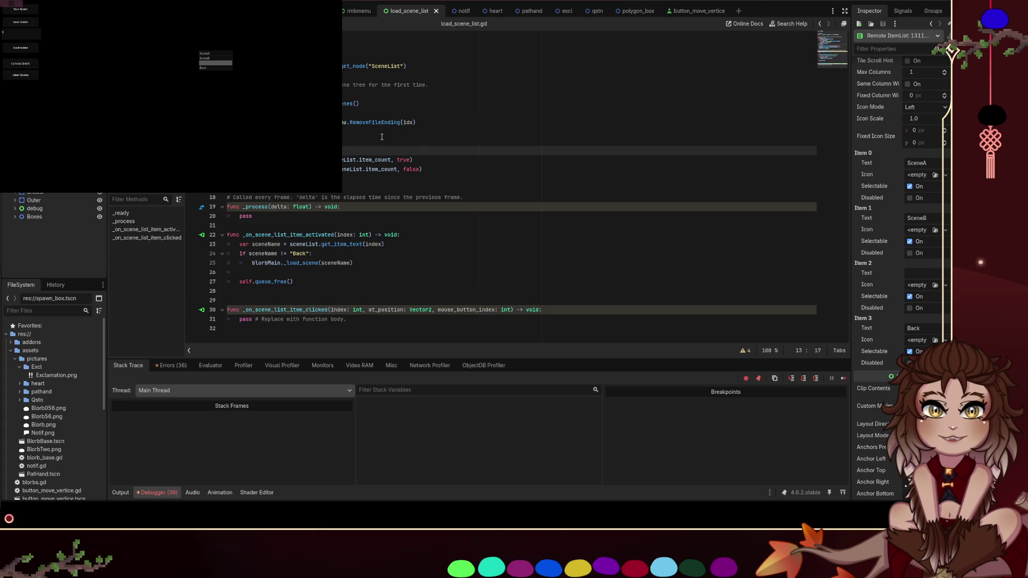
{"action": "left_click_drag", "start_coordinate": [392, 159], "coordinate": [344, 161]}
{"action": "key", "text": "ctrl+c"}
{"action": "key", "text": "Up"}
{"action": "key", "text": "ctrl+v"}
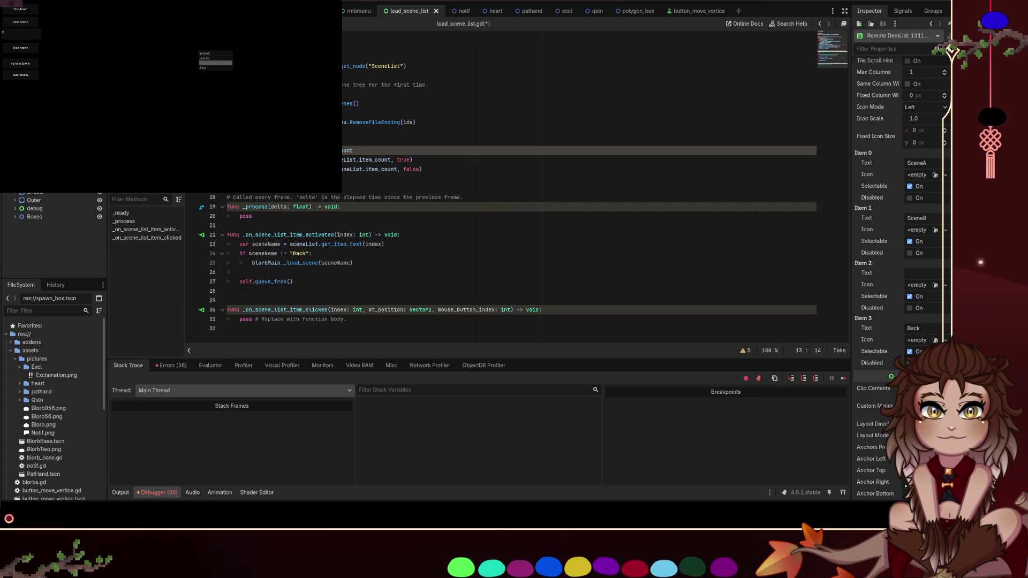
{"action": "mouse_move", "coordinate": [392, 159]}
{"action": "left_mouse_down"}
{"action": "mouse_move", "coordinate": [343, 161]}
{"action": "mouse_move", "coordinate": [343, 170]}
{"action": "left_mouse_up"}
{"action": "key", "text": "ctrl+v"}
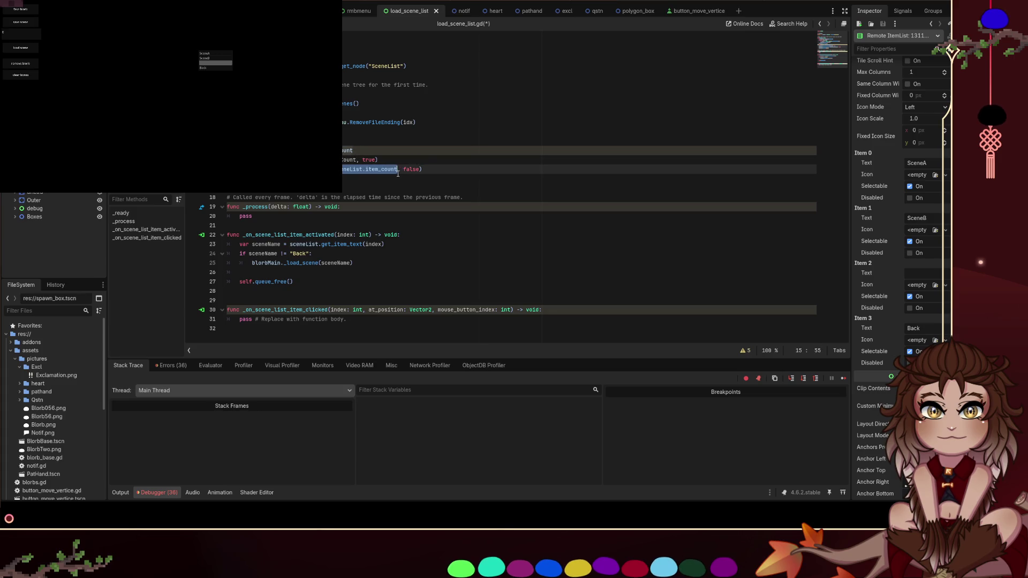
{"action": "key", "text": "ctrl+v"}
Set a breakpoint on line 14, resume the game, and activate a scene list entry
{"action": "left_click", "coordinate": [201, 159]}
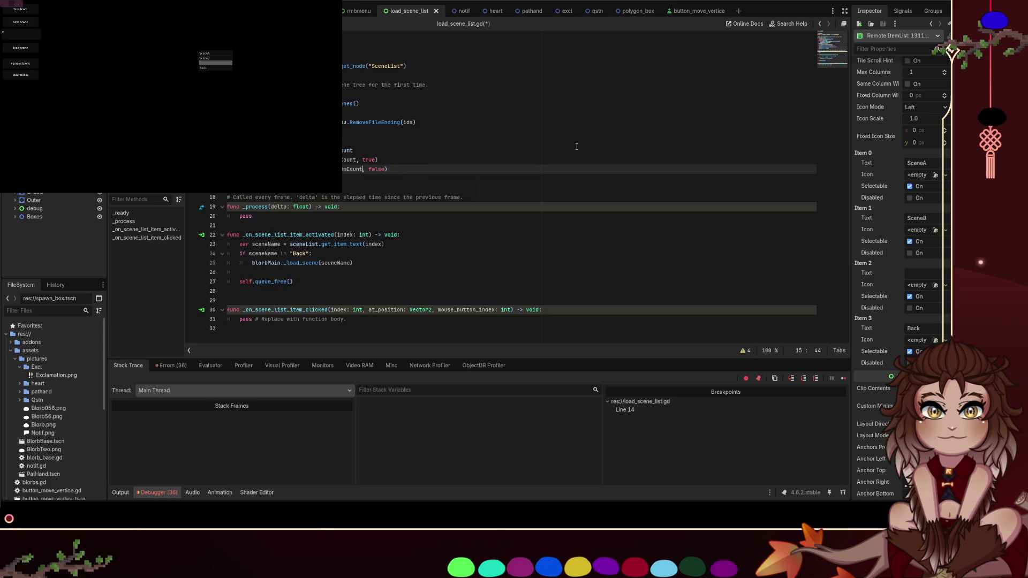
{"action": "key", "text": "F12"}
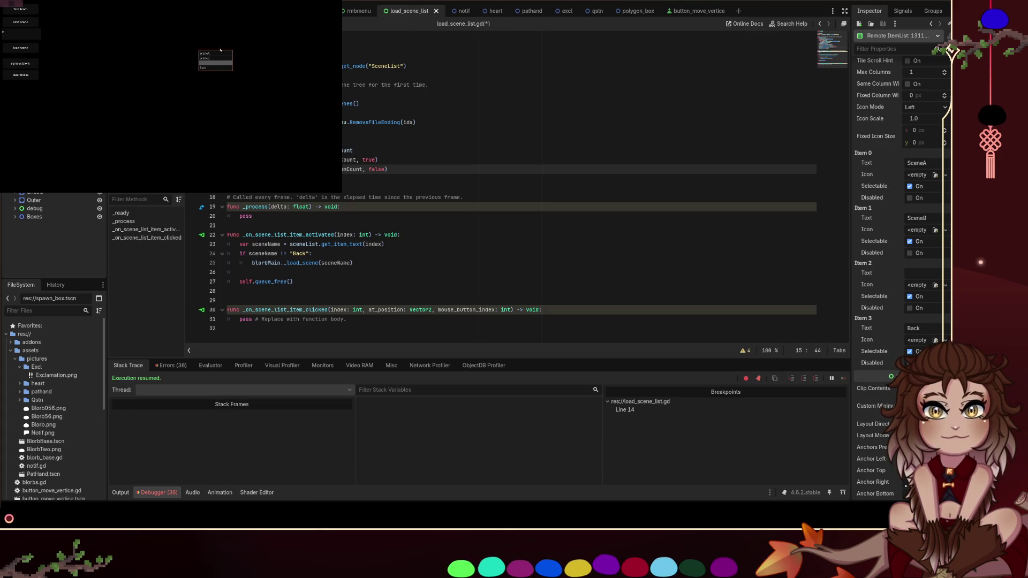
{"action": "double_click", "coordinate": [215, 67]}
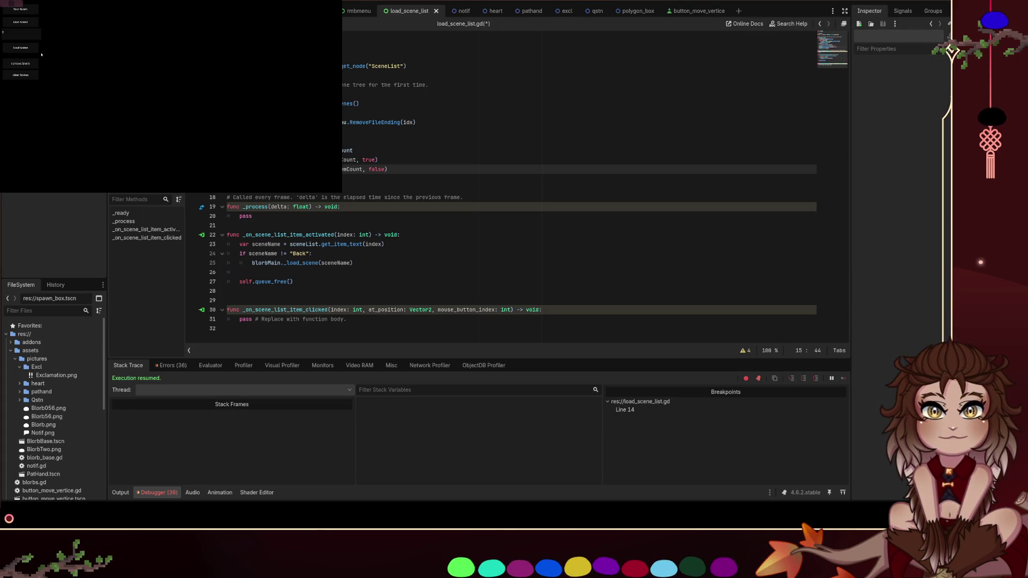
Hit the breakpoint from the game, change line 13 to read item_count, and resume
{"action": "left_click", "coordinate": [20, 48]}
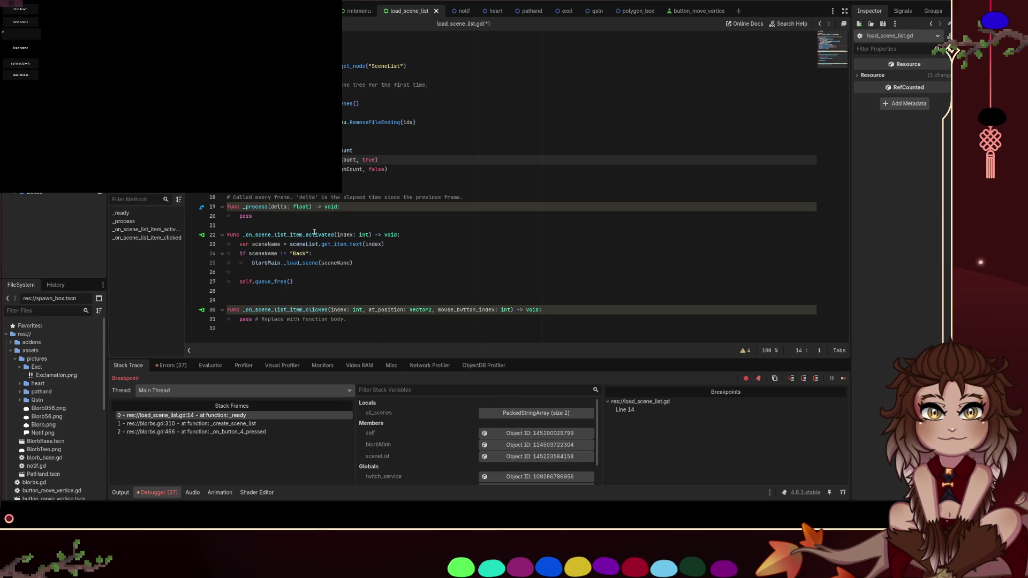
{"action": "key", "text": "Down"}
{"action": "key", "text": "Down"}
{"action": "key", "text": "Down"}
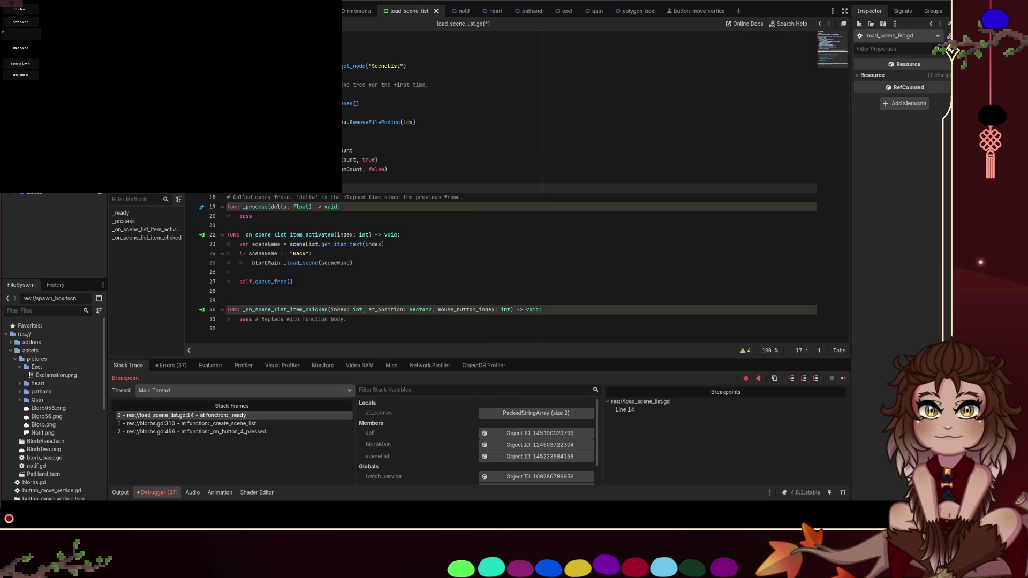
{"action": "left_click", "coordinate": [406, 141]}
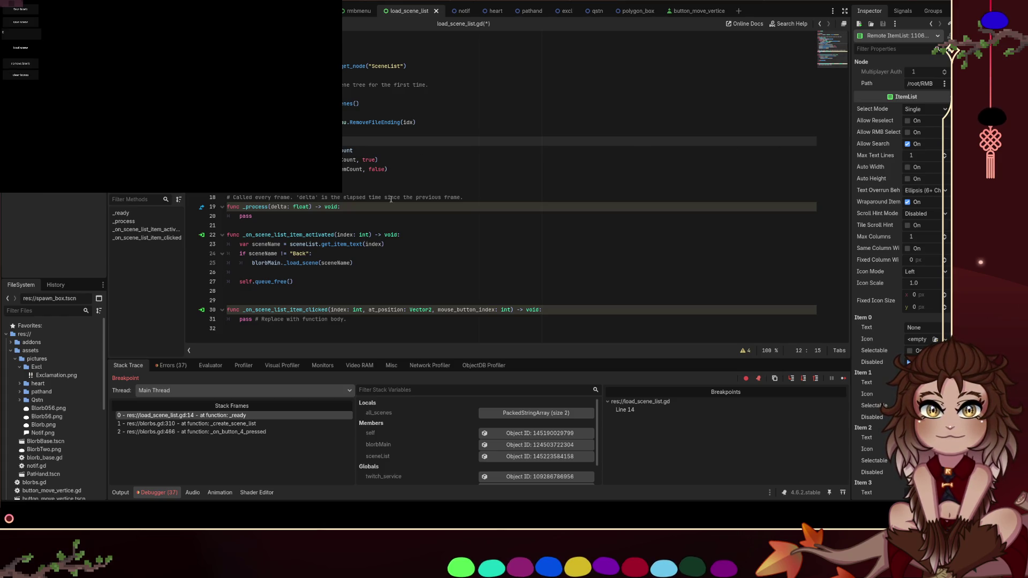
{"action": "left_click", "coordinate": [354, 190]}
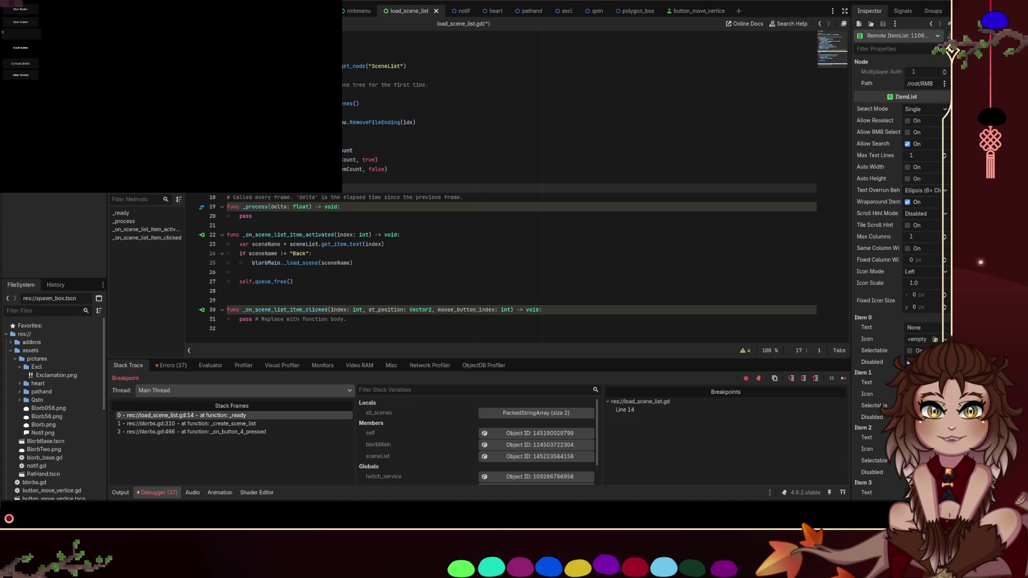
{"action": "left_click", "coordinate": [353, 150]}
{"action": "type", "text": "nt"}
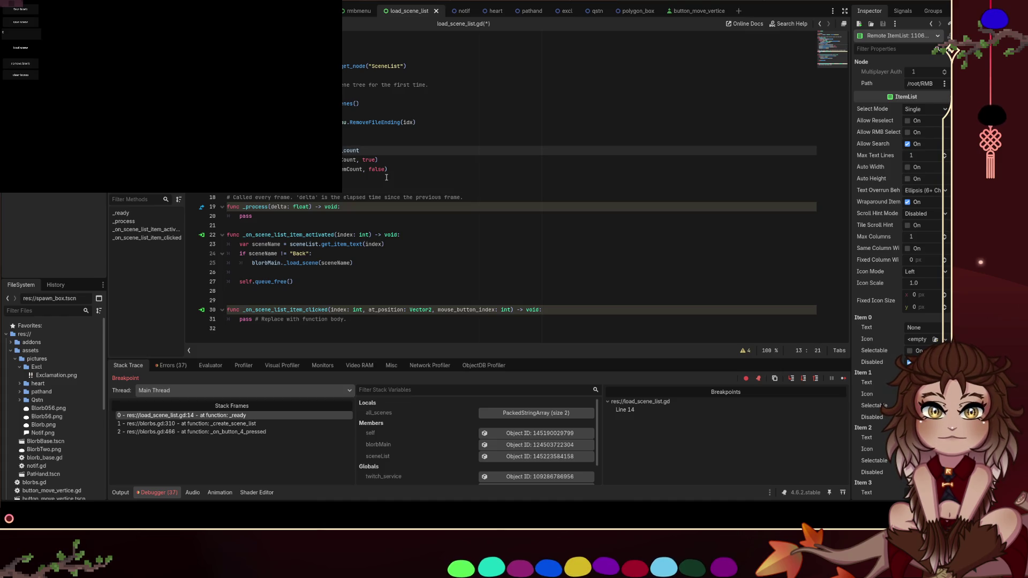
{"action": "type", "text": "tem_"}
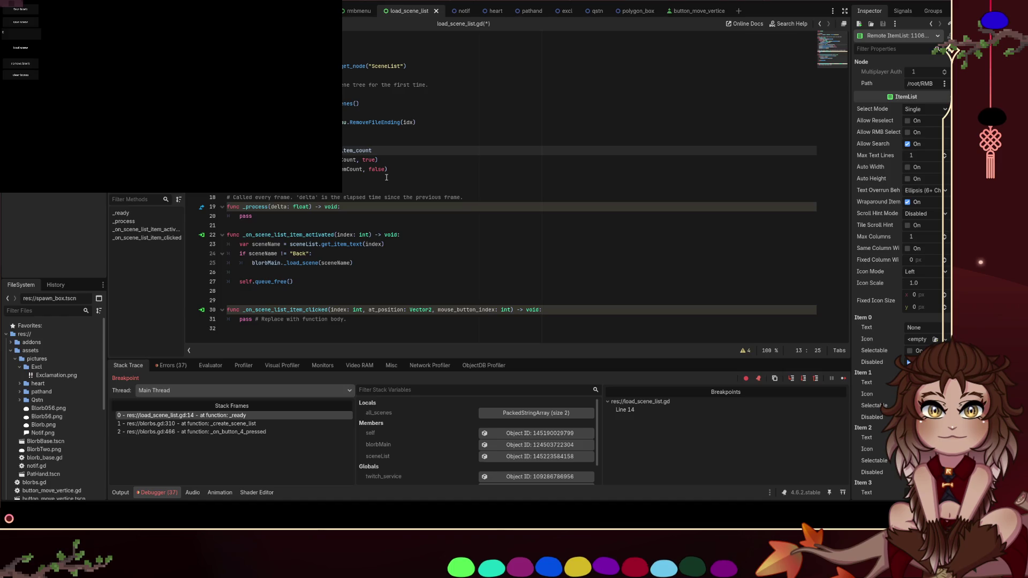
{"action": "key", "text": "F12"}
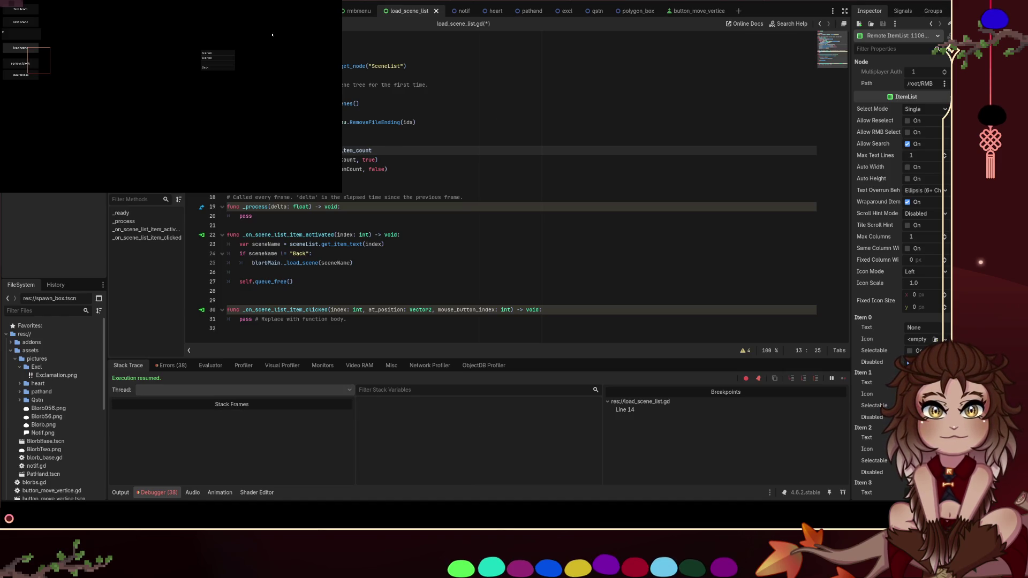
Rerun load scene from the game's list and open the ItemList documentation for item_count
{"action": "left_click", "coordinate": [217, 64]}
{"action": "double_click", "coordinate": [217, 63]}
{"action": "key", "text": "Return"}
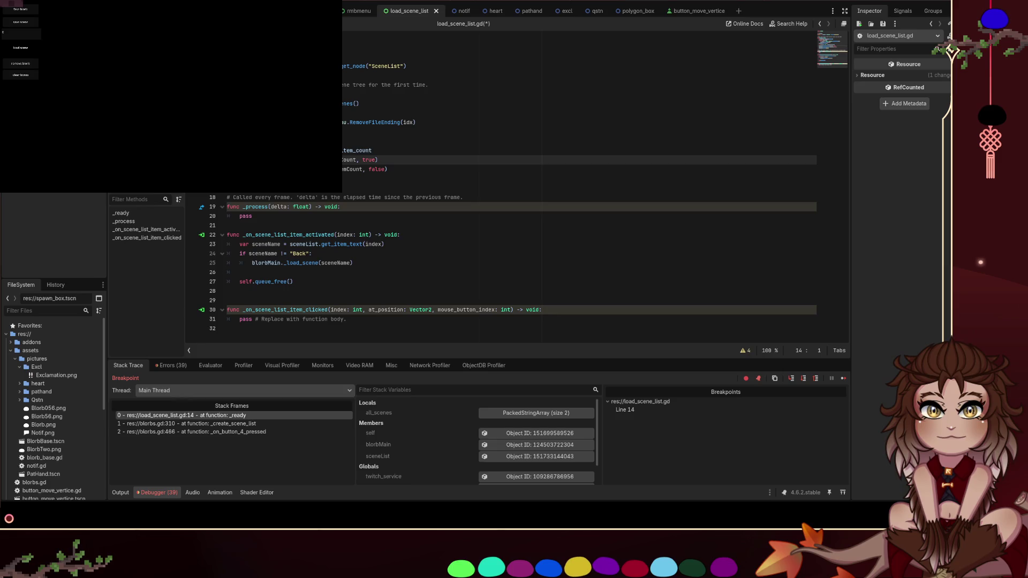
{"action": "left_click", "coordinate": [402, 131]}
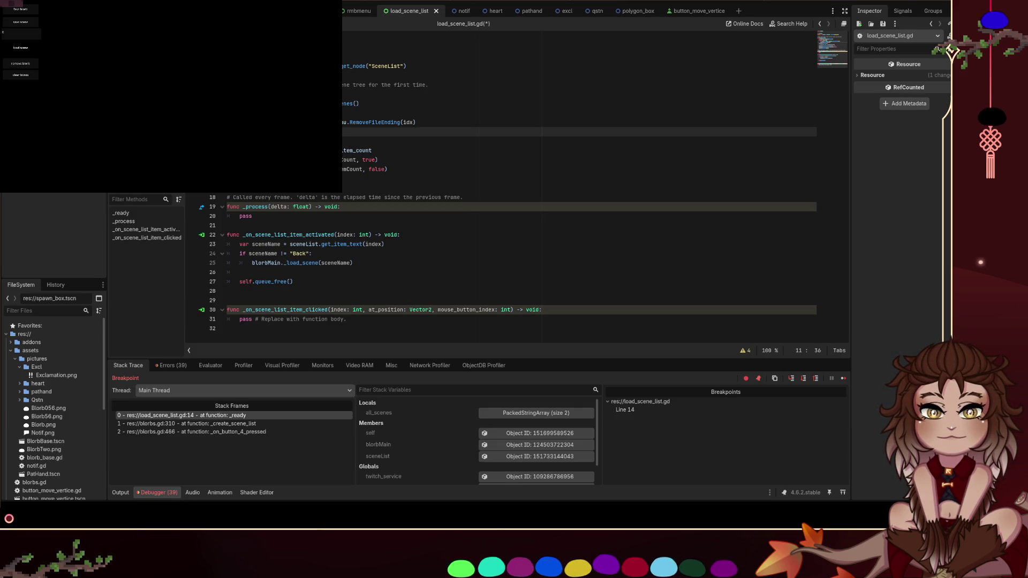
{"action": "left_click", "coordinate": [358, 152]}
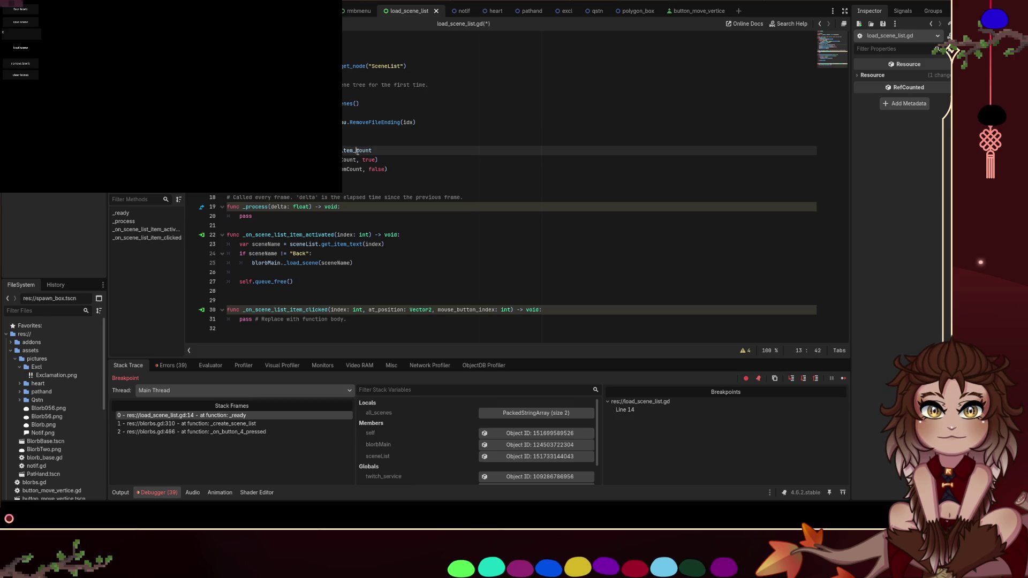
{"action": "left_click", "coordinate": [357, 152], "text": "ctrl"}
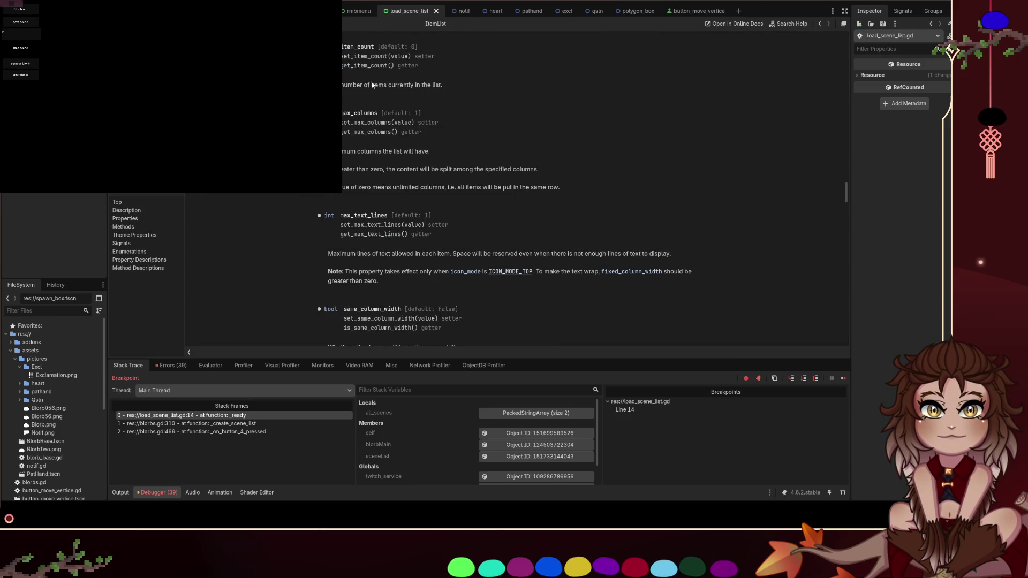
Replace item_count on line 13 with get_item_count() copied from the docs, and save
{"action": "left_click_drag", "start_coordinate": [394, 66], "coordinate": [344, 65]}
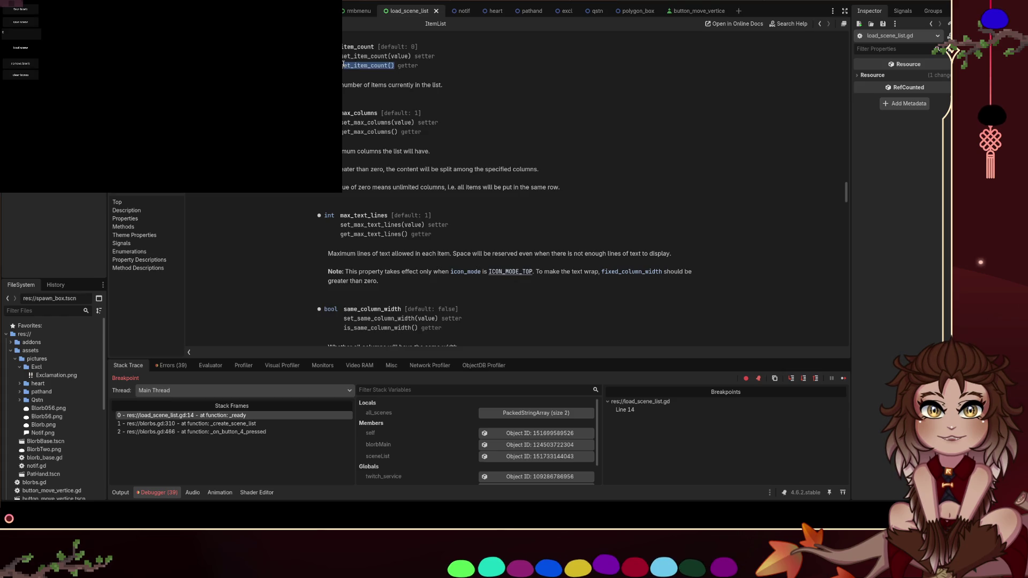
{"action": "key", "text": "alt+Left"}
{"action": "key", "text": "alt+Left"}
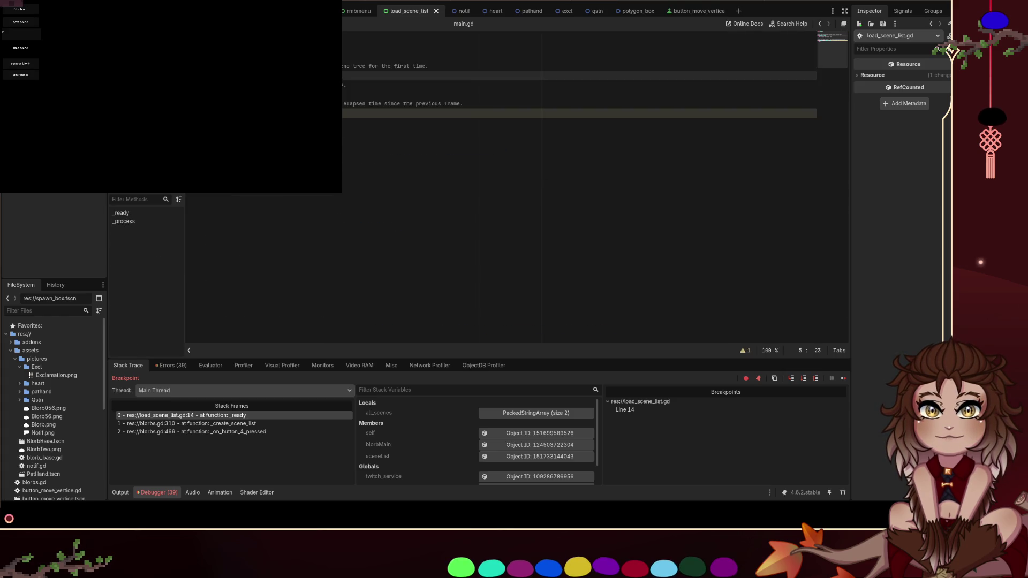
{"action": "double_click", "coordinate": [371, 151]}
{"action": "key", "text": "ctrl+v"}
{"action": "key", "text": "Return"}
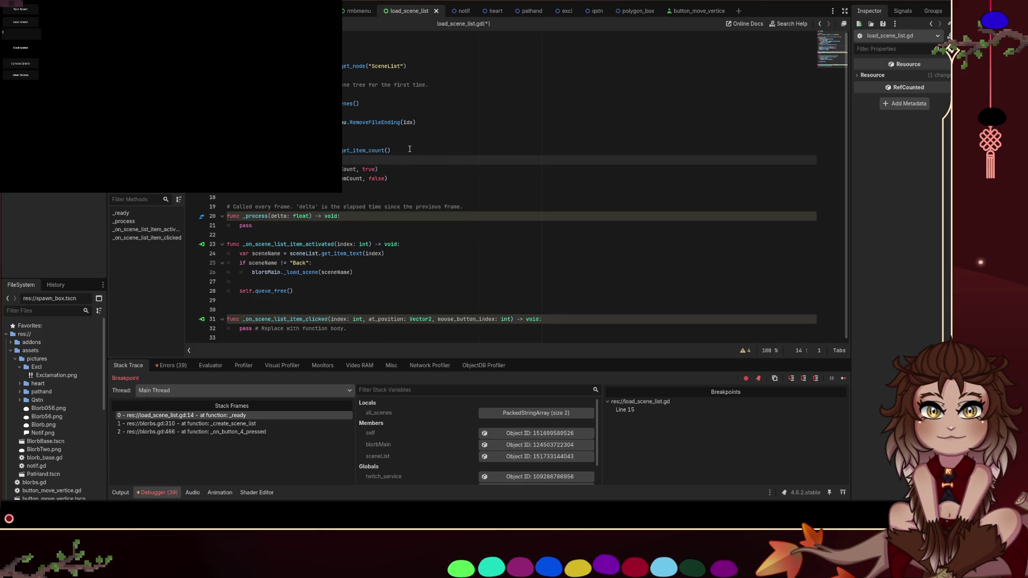
{"action": "key", "text": "BackSpace"}
{"action": "key", "text": "ctrl+s"}
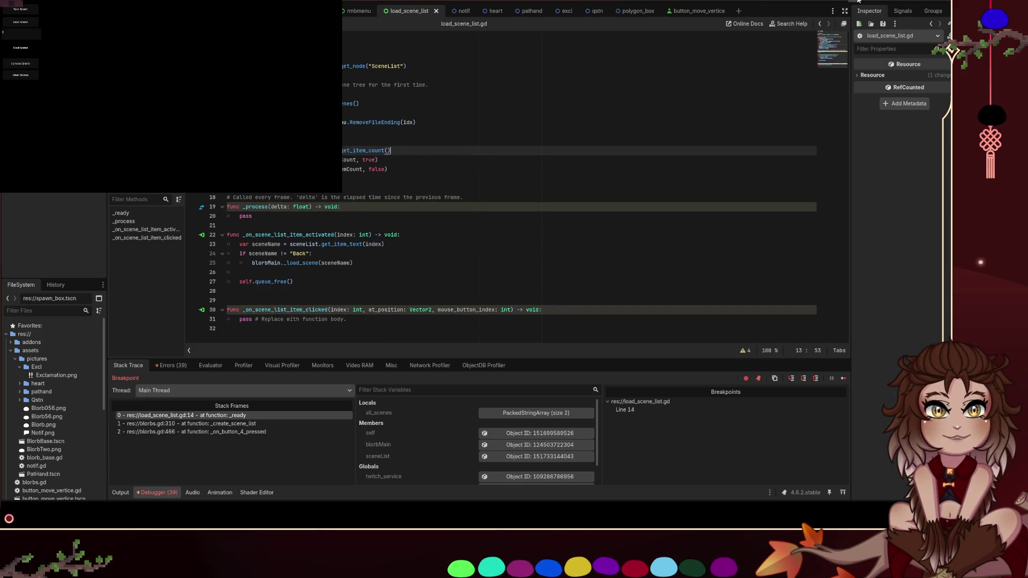
Confirm itemCount is 3 at the breakpoint, then pass itemCount-1 on lines 14–15 and relaunch
{"action": "key", "text": "F12"}
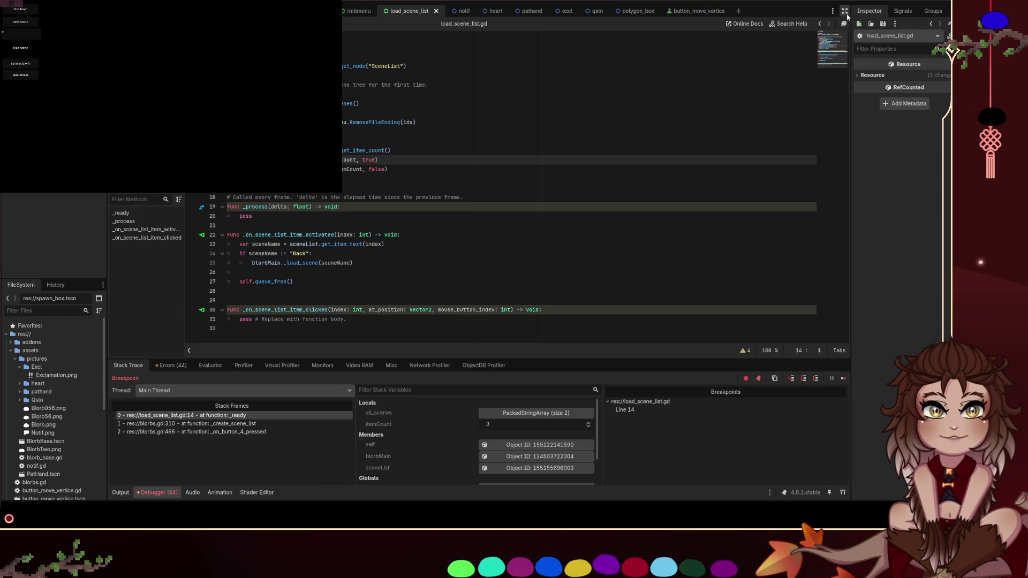
{"action": "key", "text": "F12"}
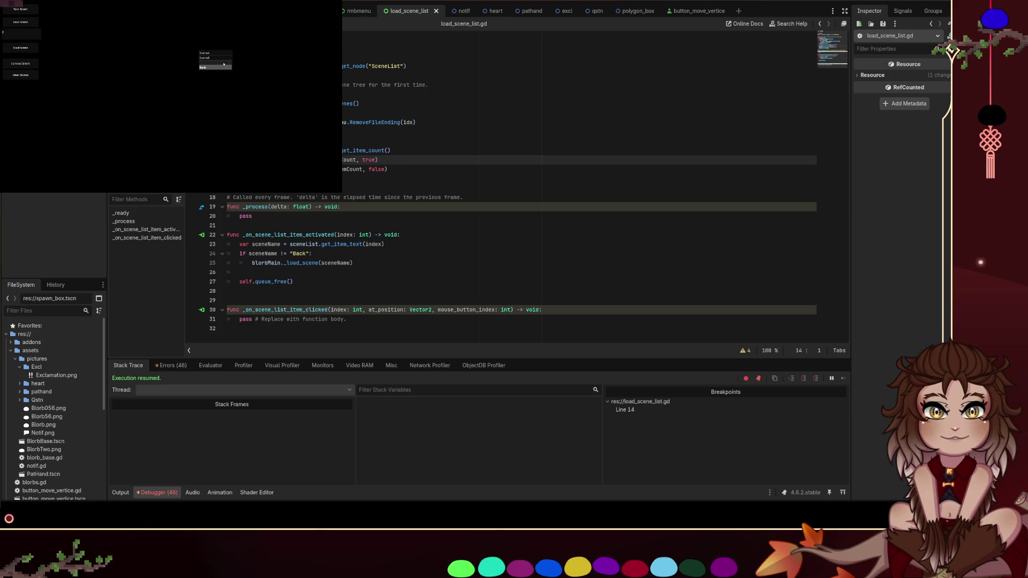
{"action": "double_click", "coordinate": [224, 67]}
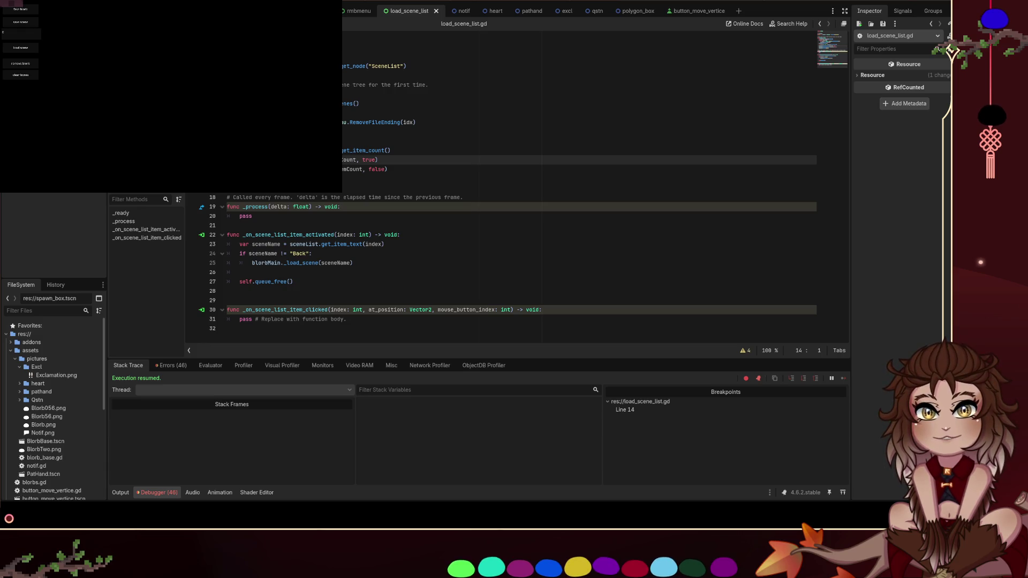
{"action": "left_click", "coordinate": [356, 160]}
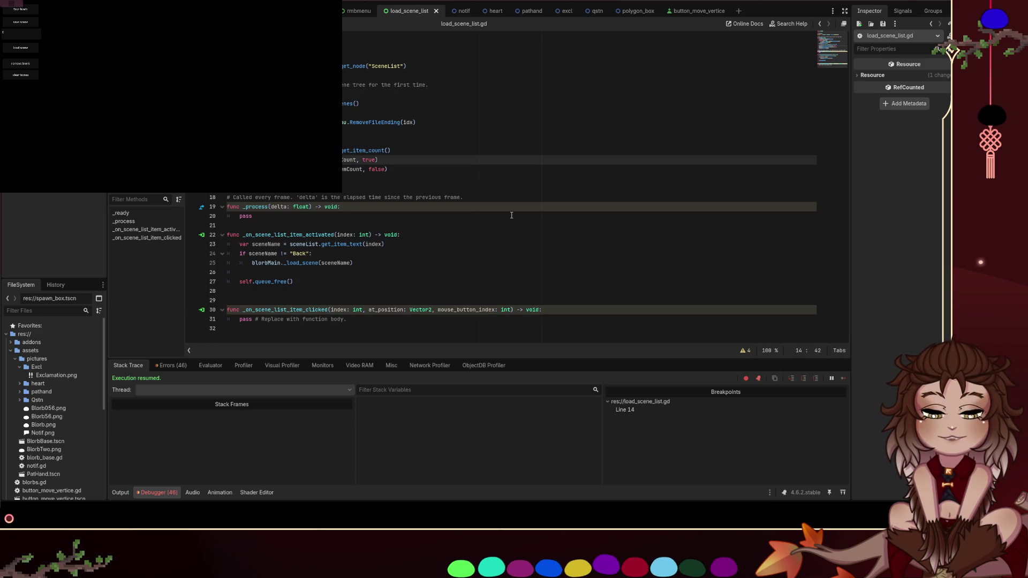
{"action": "type", "text": "1"}
{"action": "key", "text": "Down"}
{"action": "type", "text": "-1"}
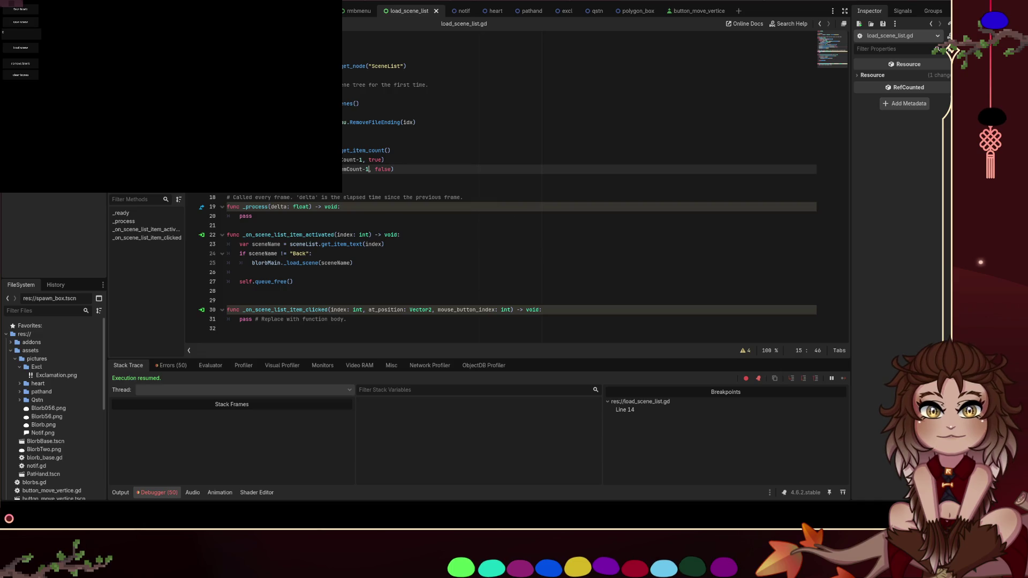
{"action": "key", "text": "F5"}
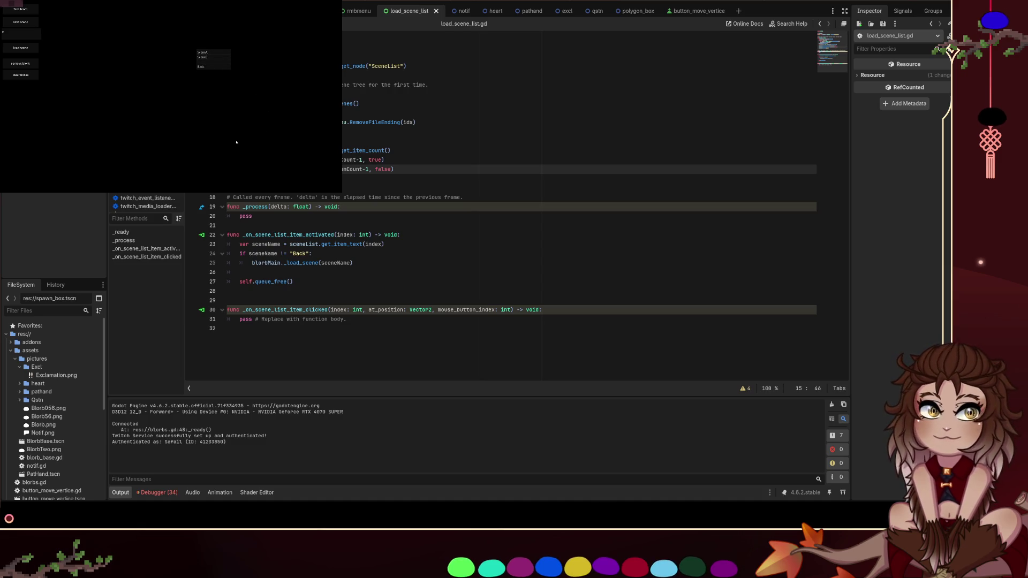
Close and reopen the scene list with Back, then right-click around the game to test the context menu
{"action": "double_click", "coordinate": [214, 67]}
{"action": "left_click", "coordinate": [24, 49]}
{"action": "double_click", "coordinate": [208, 67]}
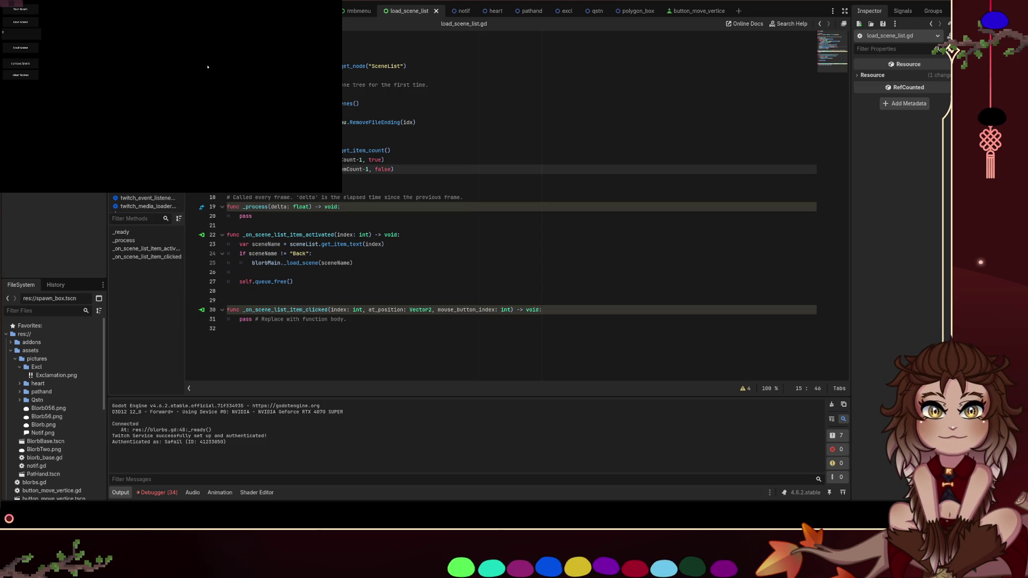
{"action": "left_click", "coordinate": [24, 49]}
{"action": "right_click", "coordinate": [122, 81]}
{"action": "right_click", "coordinate": [194, 99]}
{"action": "right_click", "coordinate": [182, 63]}
{"action": "right_click", "coordinate": [171, 52]}
{"action": "right_click", "coordinate": [217, 79]}
{"action": "left_click", "coordinate": [175, 71]}
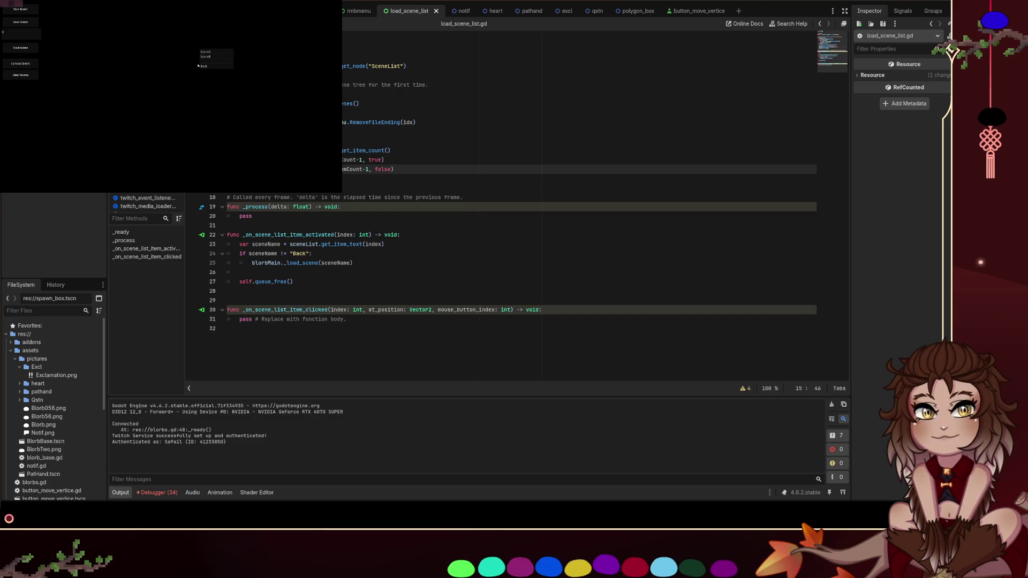
Close the list with Back and trigger load scene repeatedly, ending with the scene list reopened
{"action": "double_click", "coordinate": [198, 65]}
{"action": "key", "text": "Return"}
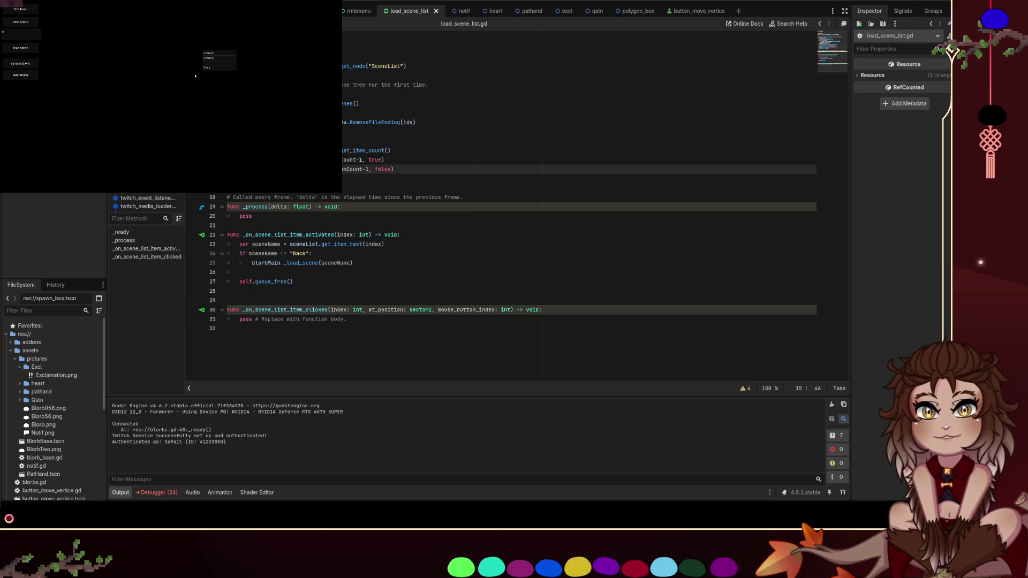
{"action": "double_click", "coordinate": [205, 68]}
{"action": "left_click", "coordinate": [31, 48]}
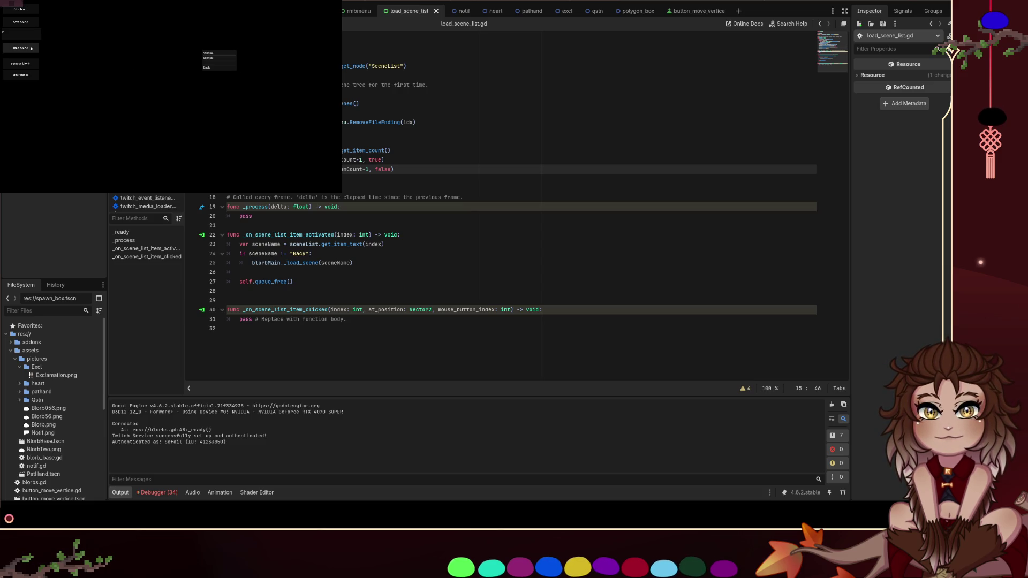
{"action": "left_click", "coordinate": [31, 48]}
{"action": "left_click", "coordinate": [31, 48]}
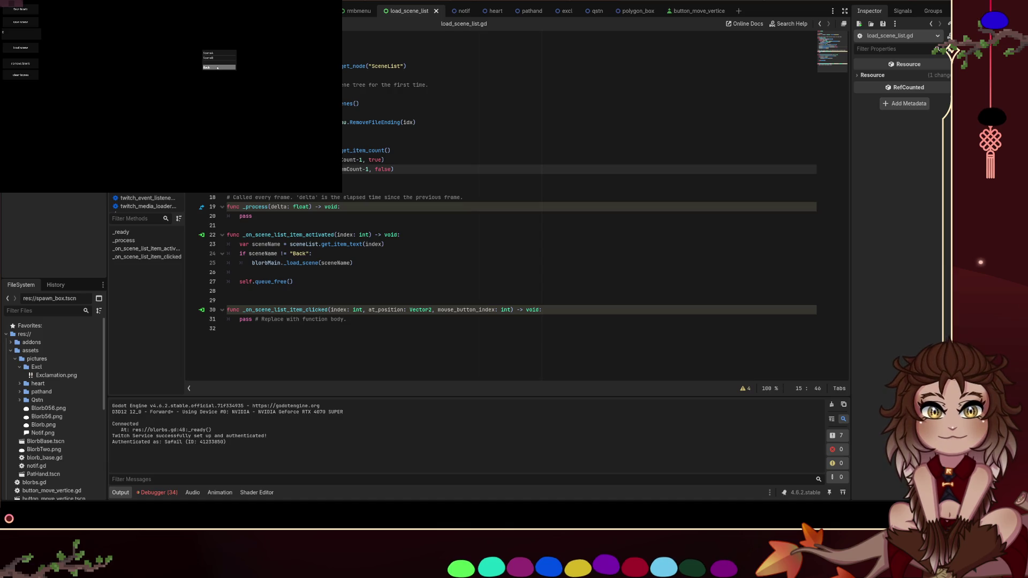
{"action": "double_click", "coordinate": [217, 68]}
{"action": "left_click", "coordinate": [32, 48]}
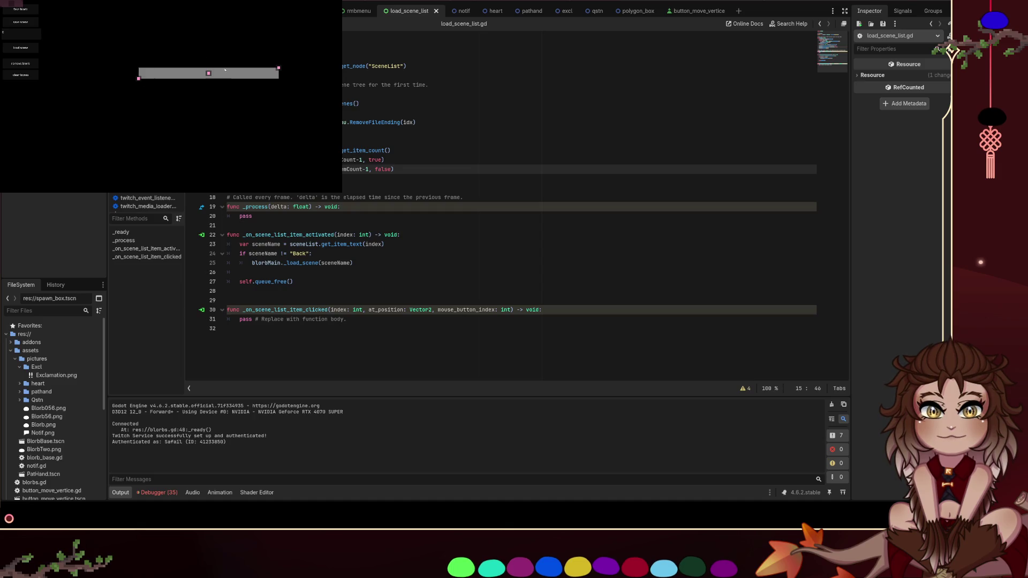
Drag the grey bar down-left, load the triangle scene, and drag the triangle below the bar
{"action": "mouse_move", "coordinate": [215, 75]}
{"action": "left_mouse_down"}
{"action": "mouse_move", "coordinate": [151, 127]}
{"action": "mouse_move", "coordinate": [116, 128]}
{"action": "left_mouse_up"}
{"action": "left_click", "coordinate": [20, 47]}
{"action": "double_click", "coordinate": [224, 62]}
{"action": "mouse_move", "coordinate": [115, 82]}
{"action": "left_mouse_down"}
{"action": "mouse_move", "coordinate": [123, 89]}
{"action": "mouse_move", "coordinate": [109, 148]}
{"action": "mouse_move", "coordinate": [111, 123]}
{"action": "left_mouse_up"}
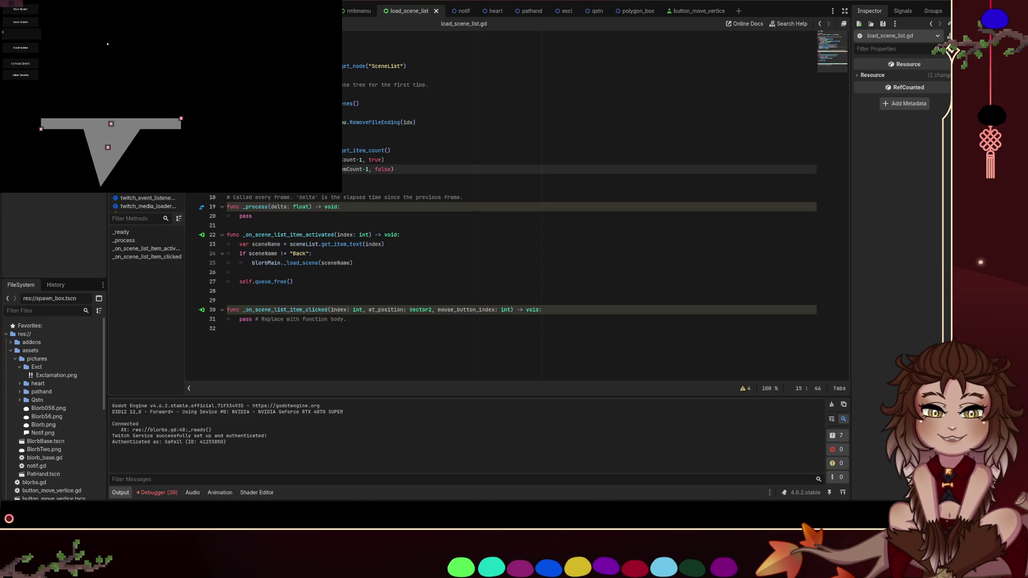
Look over lines 10–11 of the script, then switch to blorbs.gd
{"action": "left_click", "coordinate": [482, 134]}
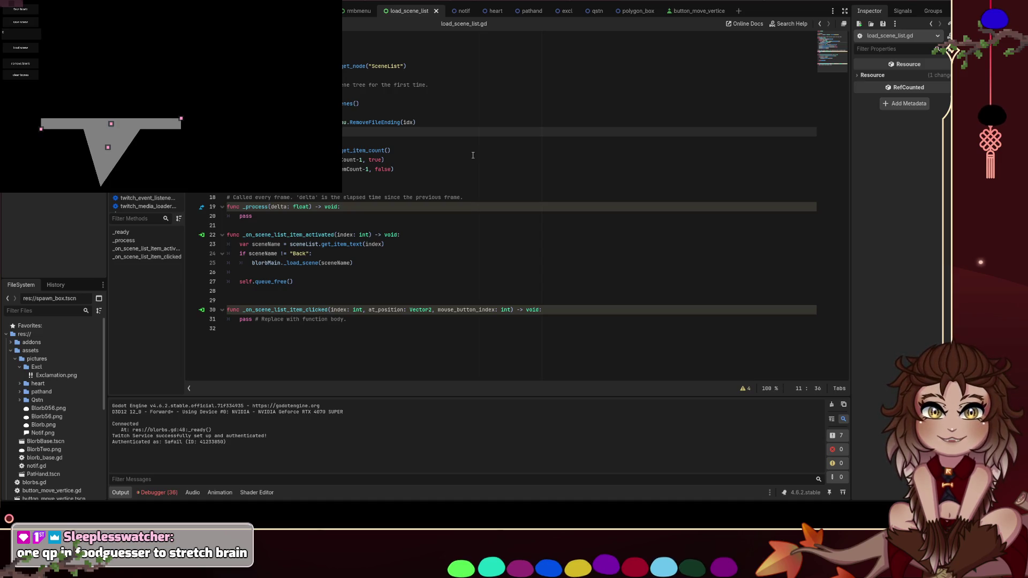
{"action": "left_click", "coordinate": [438, 124]}
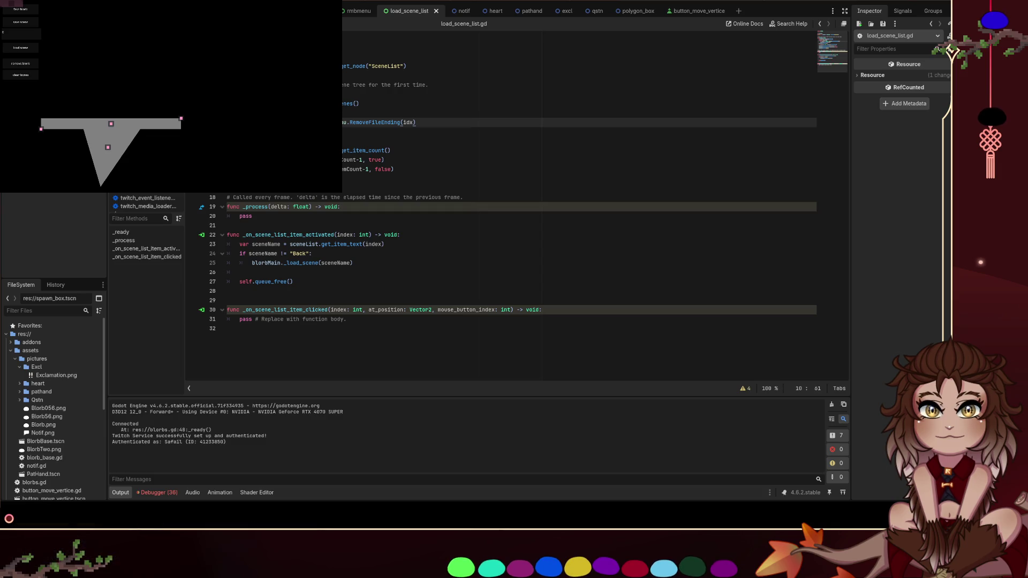
{"action": "key", "text": "alt+Left"}
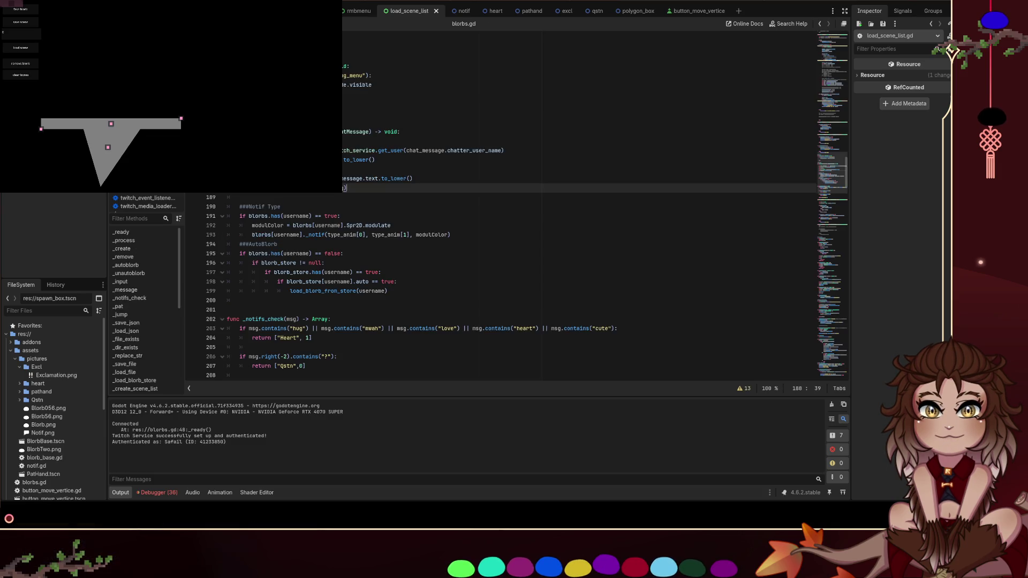
{"action": "left_click_drag", "start_coordinate": [846, 181], "coordinate": [848, 26]}
{"action": "left_click", "coordinate": [387, 168]}
{"action": "key", "text": "Return"}
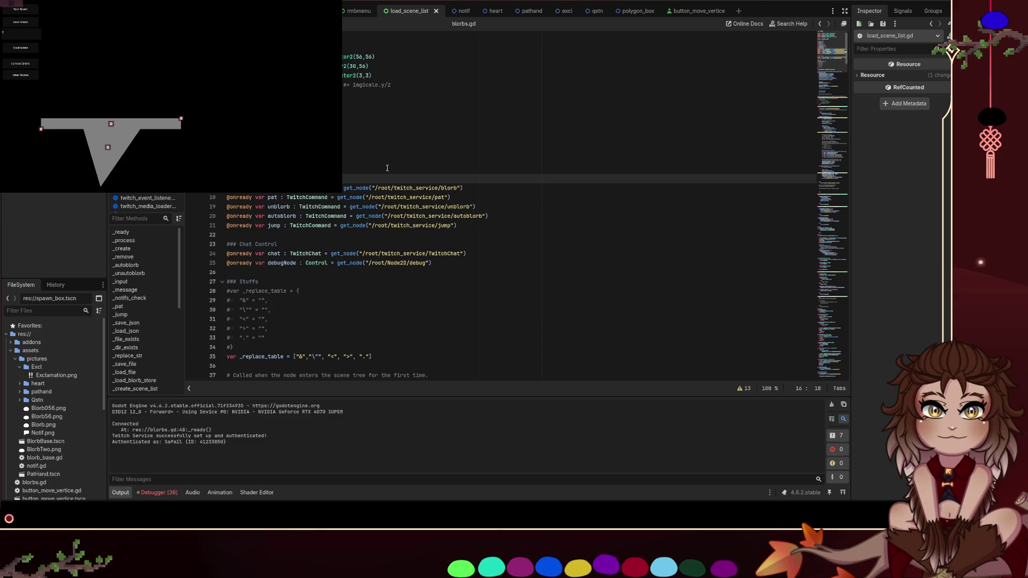
{"action": "type", "text": "@onready"}
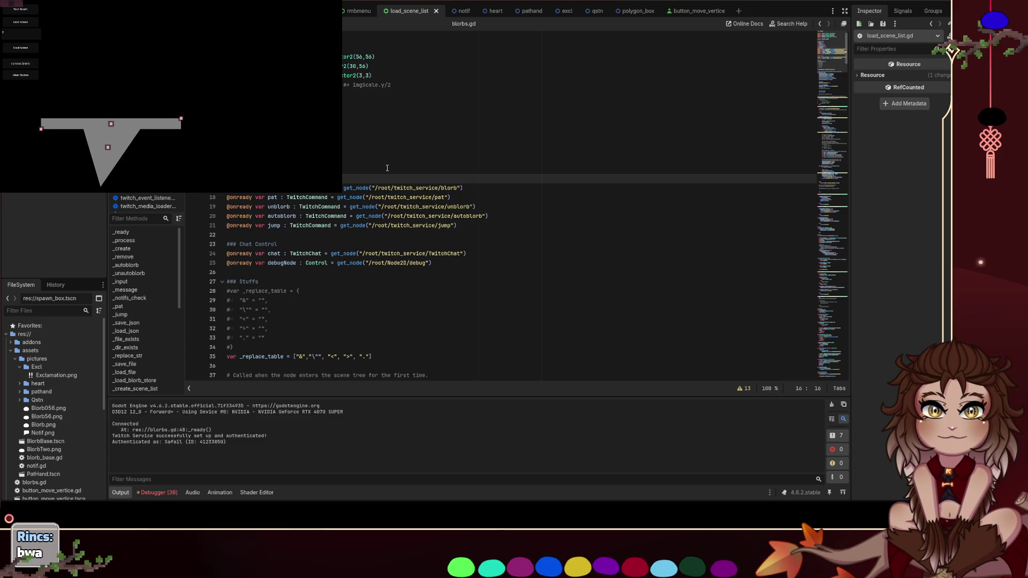
{"action": "type", "text": "aself"}
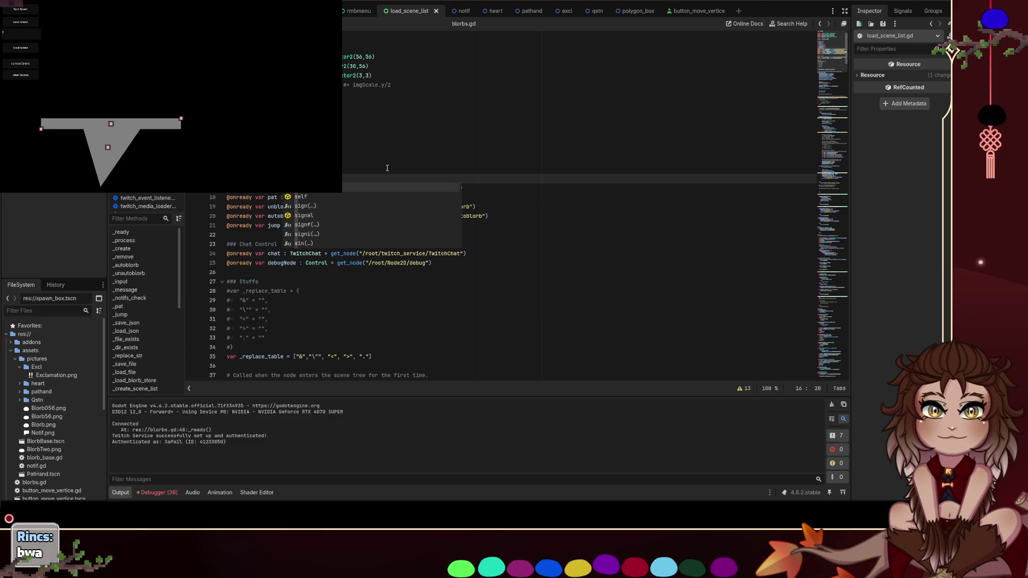
{"action": "key", "text": "ctrl+z"}
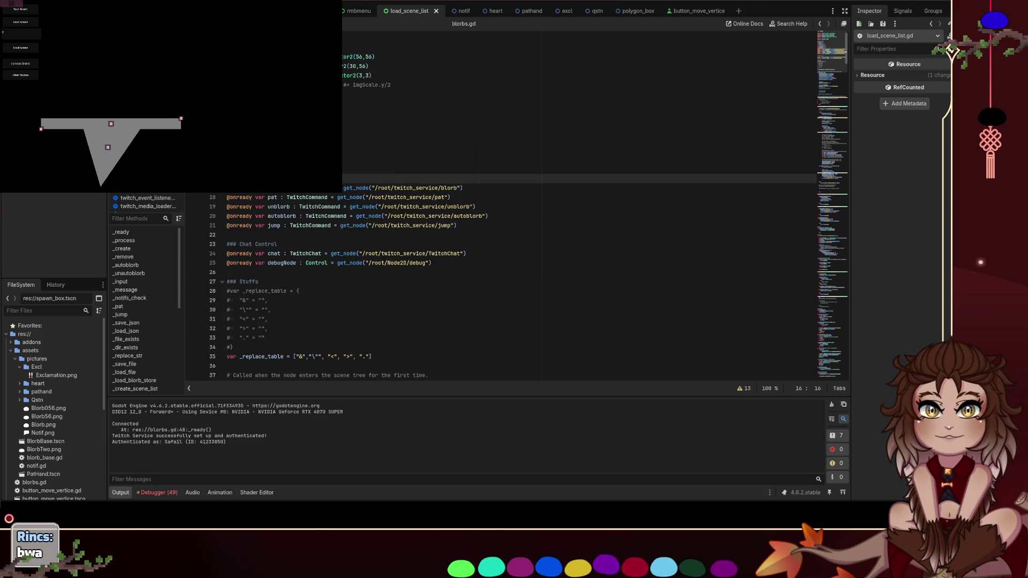
Find _create_scene_list and add 'if unique_menu == self:' above its instantiate lines
{"action": "key", "text": "ctrl+f"}
{"action": "type", "text": "c"}
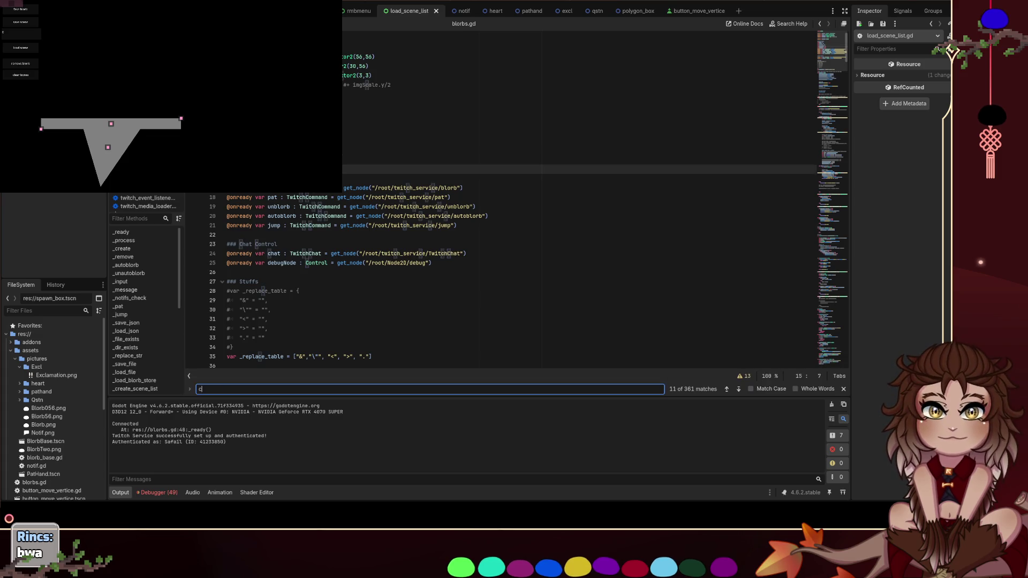
{"action": "type", "text": "reate_scene"}
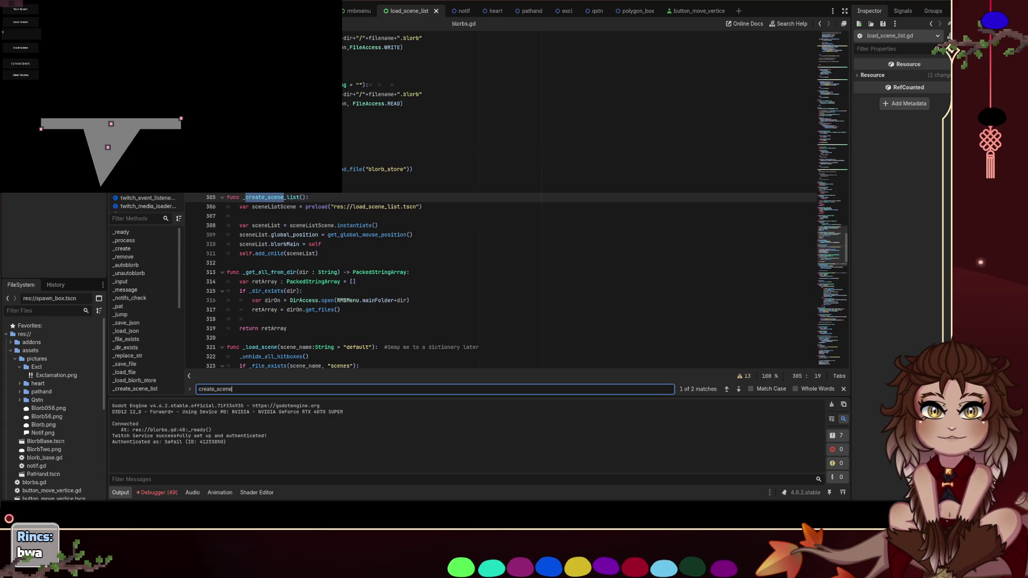
{"action": "key", "text": "Escape"}
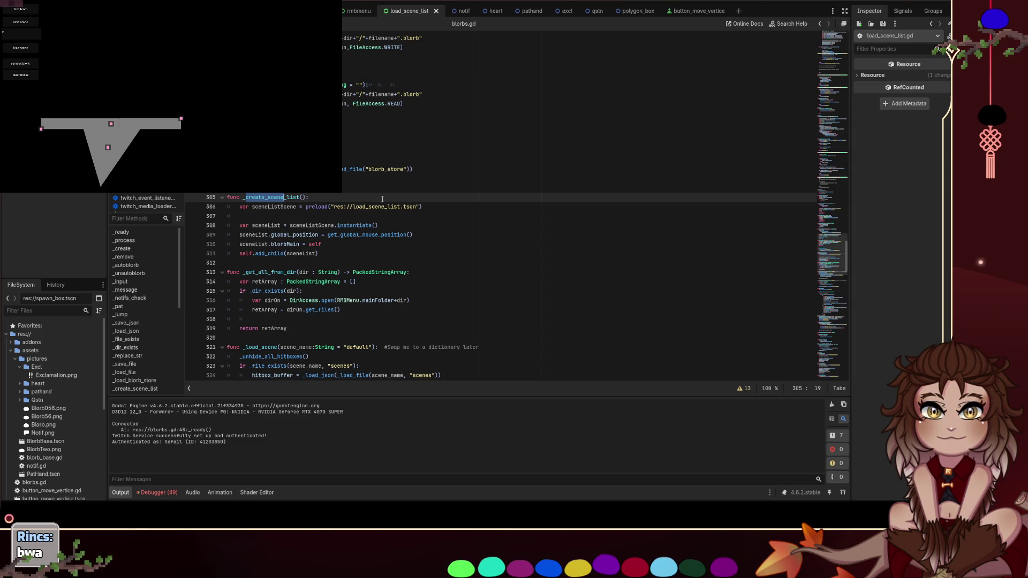
{"action": "left_click", "coordinate": [382, 198]}
{"action": "key", "text": "Down"}
{"action": "key", "text": "Down"}
{"action": "key", "text": "Down"}
{"action": "key", "text": "Up"}
{"action": "key", "text": "Return"}
{"action": "type", "text": "io"}
{"action": "key", "text": "BackSpace"}
{"action": "type", "text": "f unique_menu"}
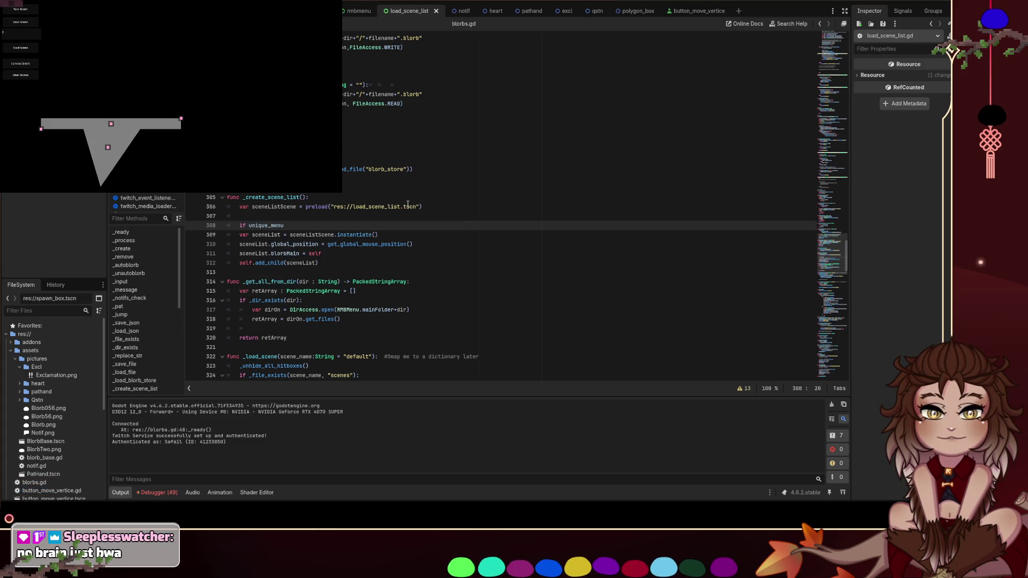
{"action": "key", "text": "BackSpace"}
{"action": "key", "text": "BackSpace"}
{"action": "key", "text": "BackSpace"}
{"action": "type", "text": "= self"}
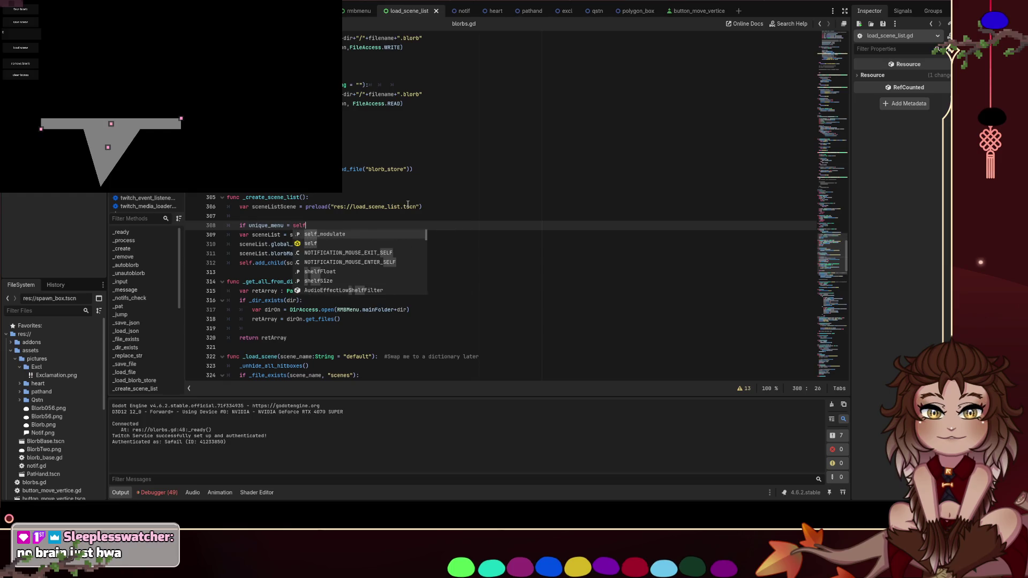
{"action": "type", "text": ":"}
Indent the instantiation lines under the if, save blorbs.gd, and return to load_scene_list.gd
{"action": "key", "text": "Down"}
{"action": "key", "text": "Tab"}
{"action": "key", "text": "Down"}
{"action": "key", "text": "Tab"}
{"action": "key", "text": "Down"}
{"action": "key", "text": "Tab"}
{"action": "key", "text": "Down"}
{"action": "key", "text": "Tab"}
{"action": "key", "text": "End"}
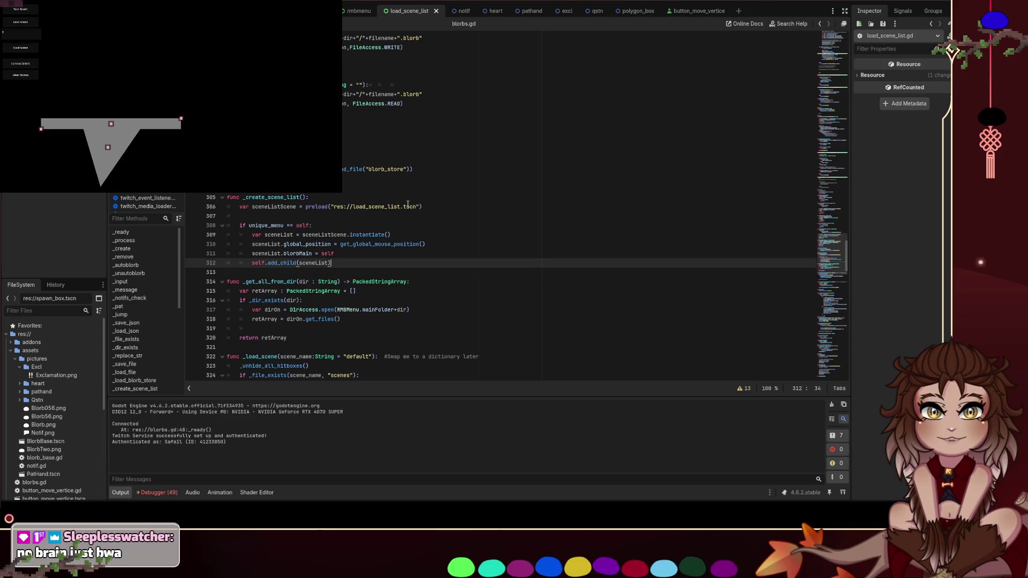
{"action": "key", "text": "ctrl+s"}
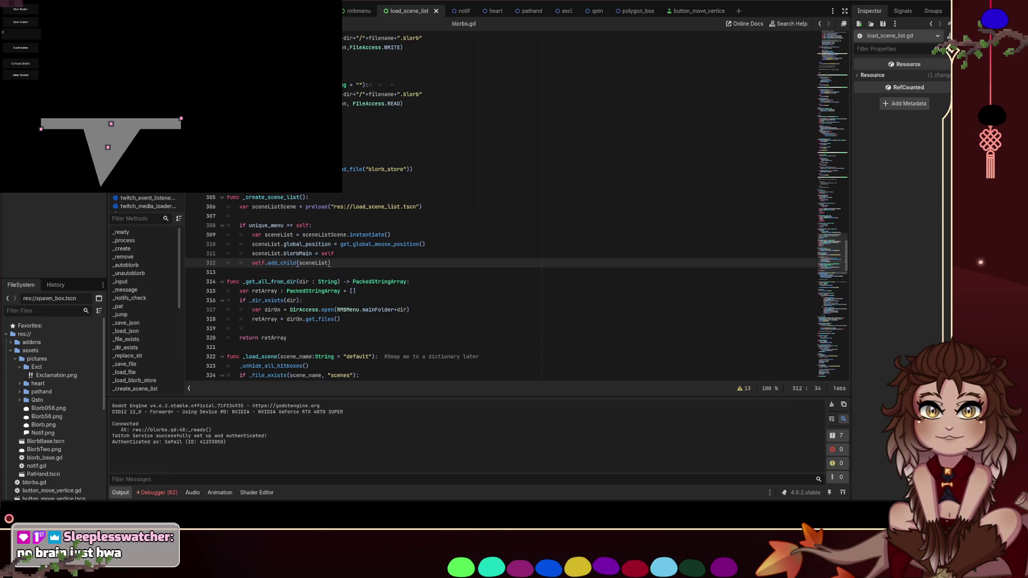
{"action": "key", "text": "alt+Left"}
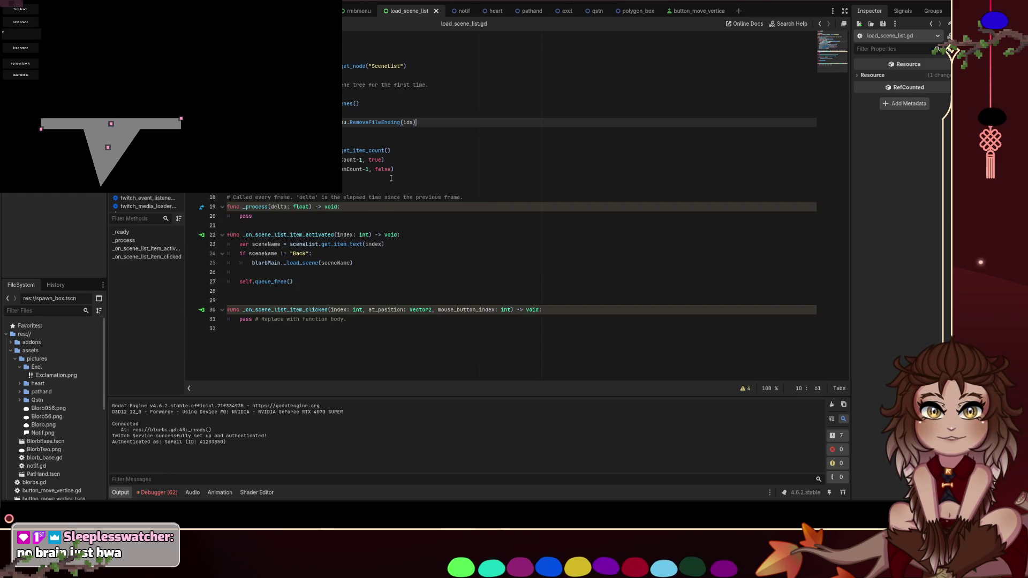
Insert 'blorbMain.unique_menu = blorbMain' on a new line above self.queue_free()
{"action": "left_click", "coordinate": [410, 264]}
{"action": "triple_click", "coordinate": [362, 282]}
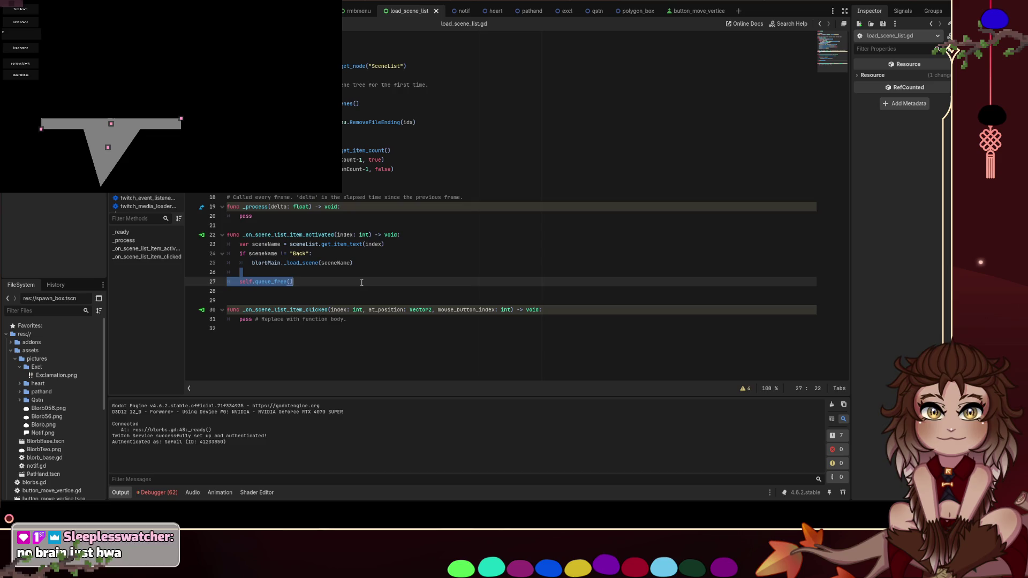
{"action": "left_click", "coordinate": [362, 274]}
{"action": "key", "text": "Return"}
{"action": "type", "text": "blorbMain"}
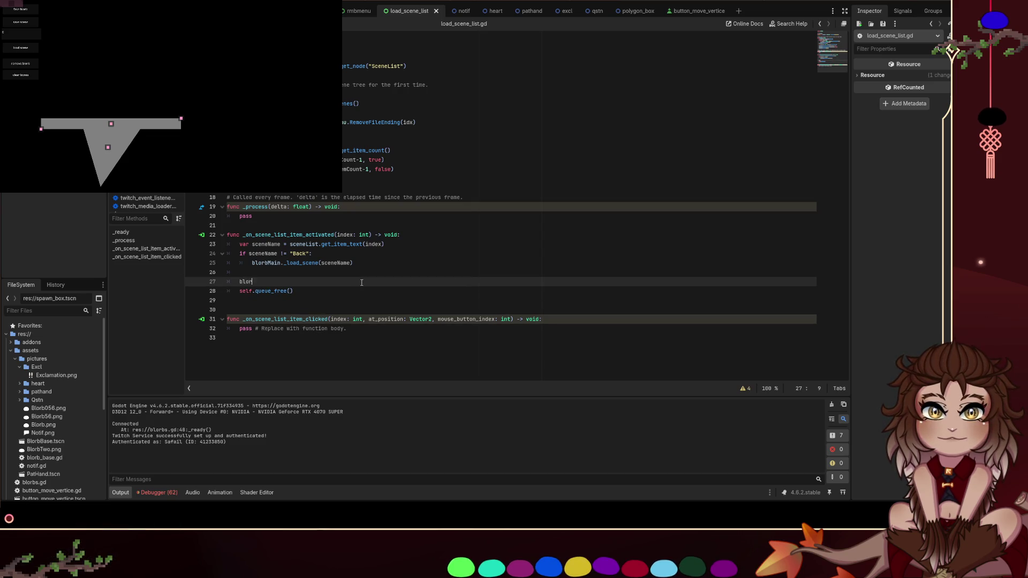
{"action": "type", "text": ".unique_menu"}
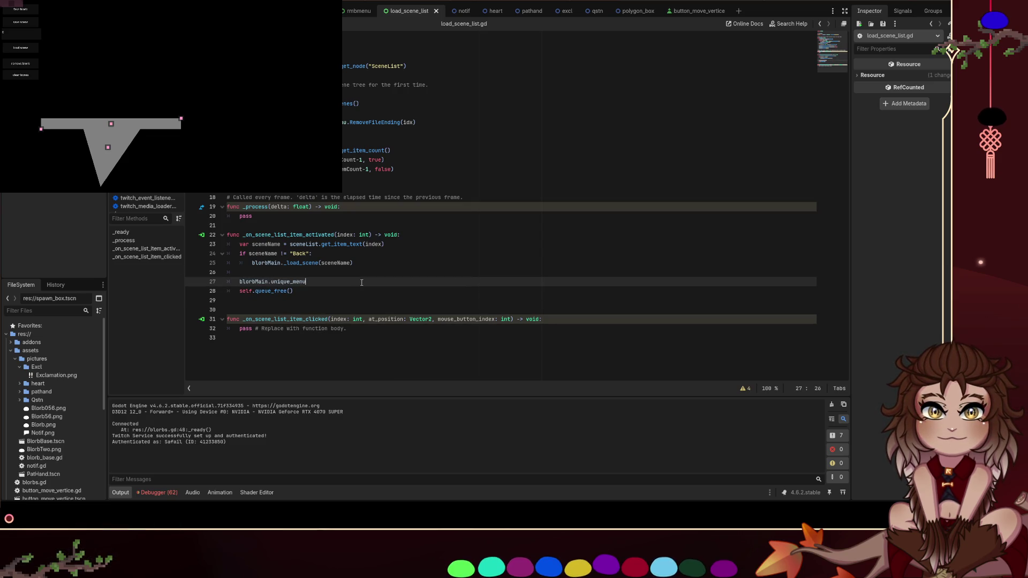
{"action": "type", "text": " = B"}
{"action": "key", "text": "BackSpace"}
{"action": "type", "text": "blorbMain"}
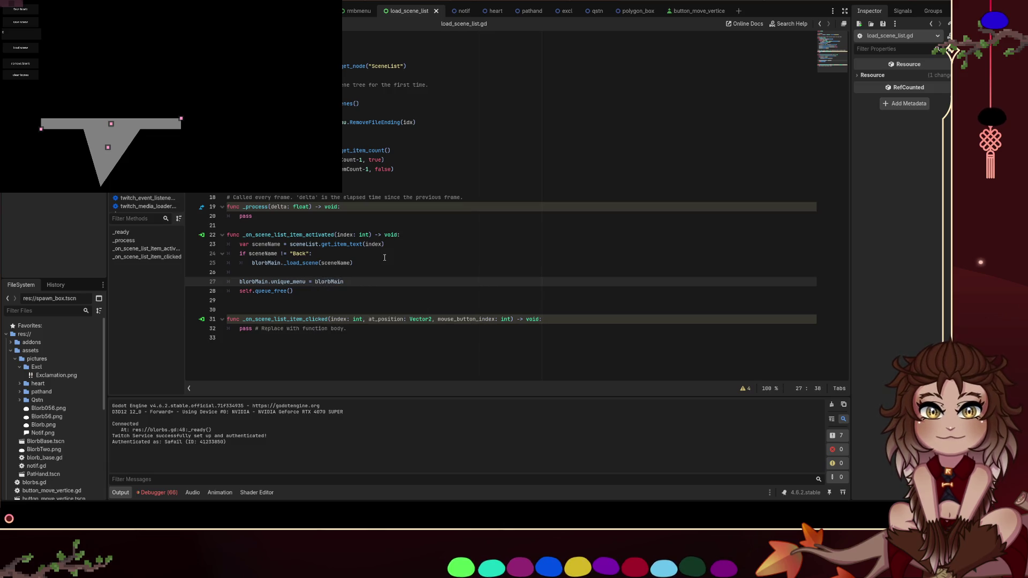
Stop and relaunch the game, then open its scene list
{"action": "left_click", "coordinate": [385, 258]}
{"action": "left_click", "coordinate": [838, 3]}
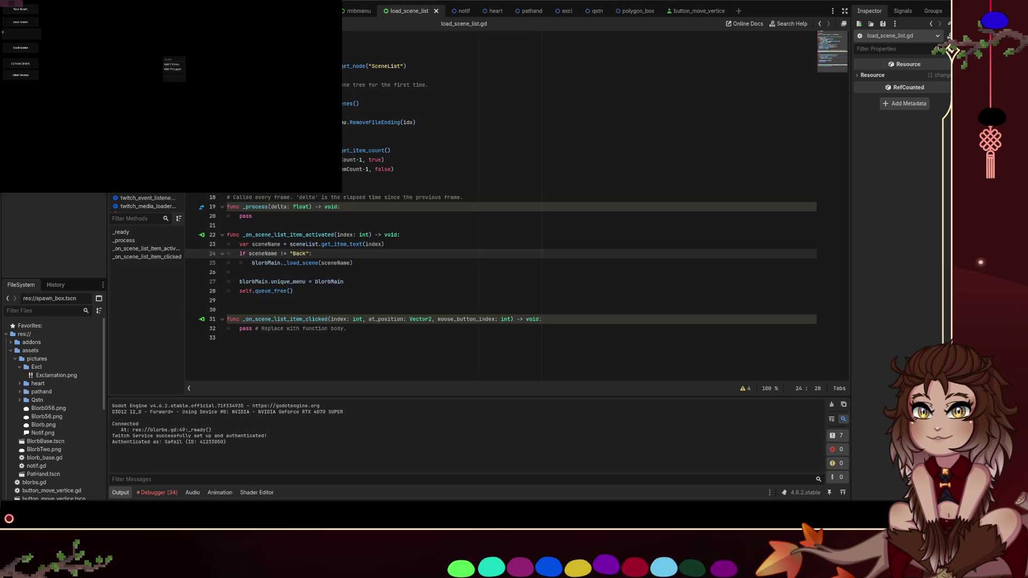
{"action": "left_click", "coordinate": [18, 48]}
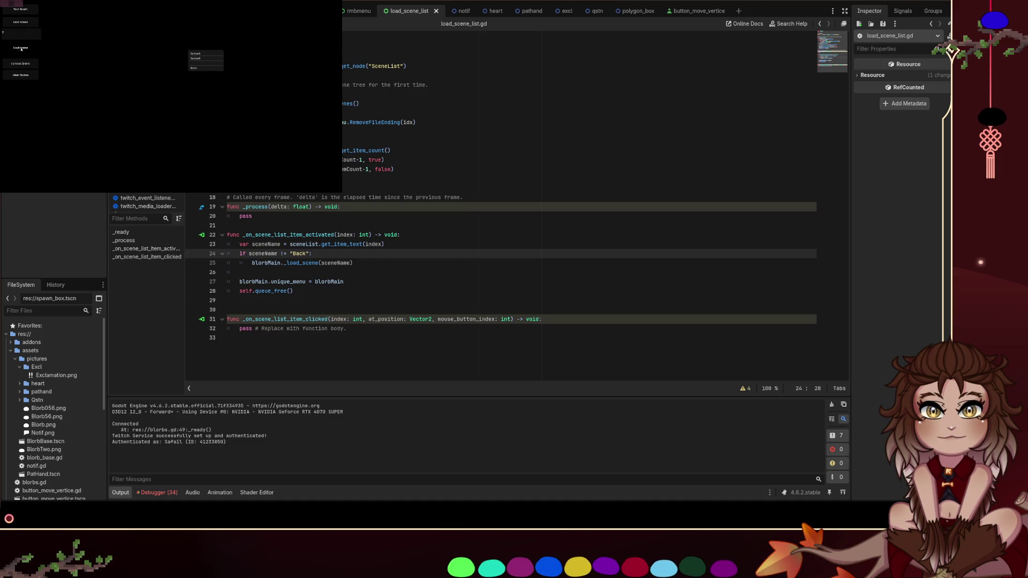
Add 'unique_menu = sceneList' below 'sceneList.blorbMain = self' in blorbs.gd and save
{"action": "left_click", "coordinate": [214, 68]}
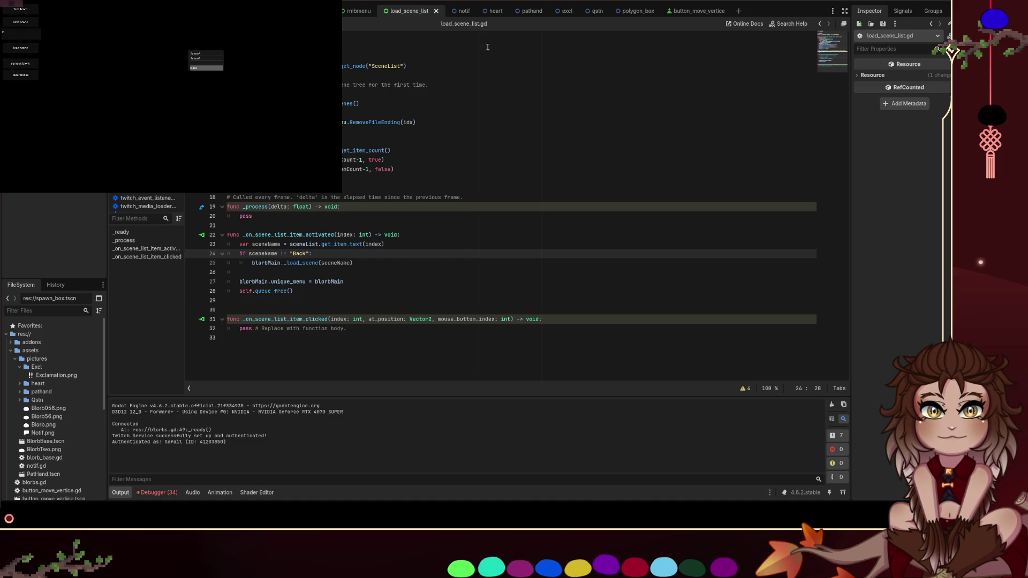
{"action": "key", "text": "alt+Left"}
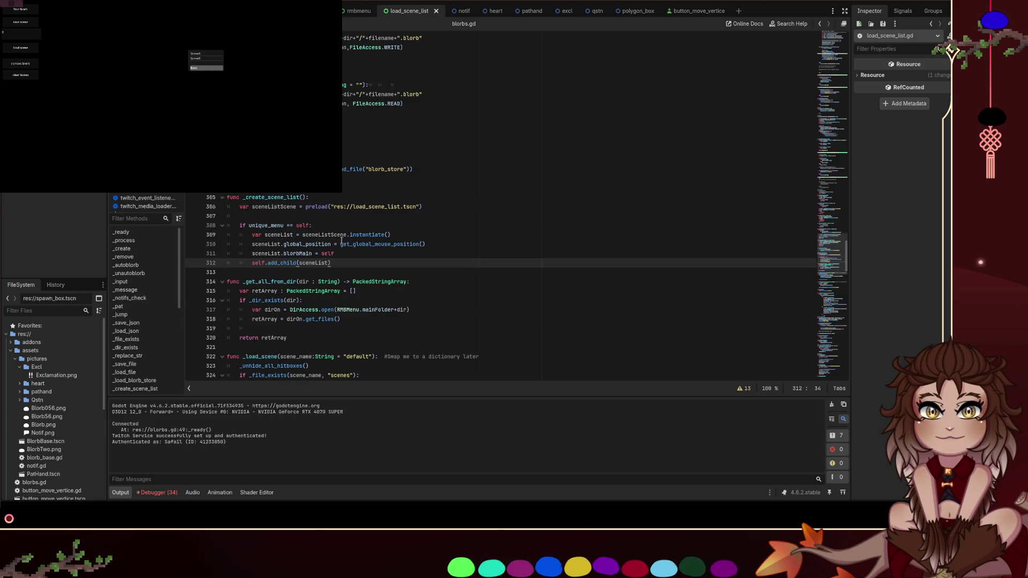
{"action": "key", "text": "Return"}
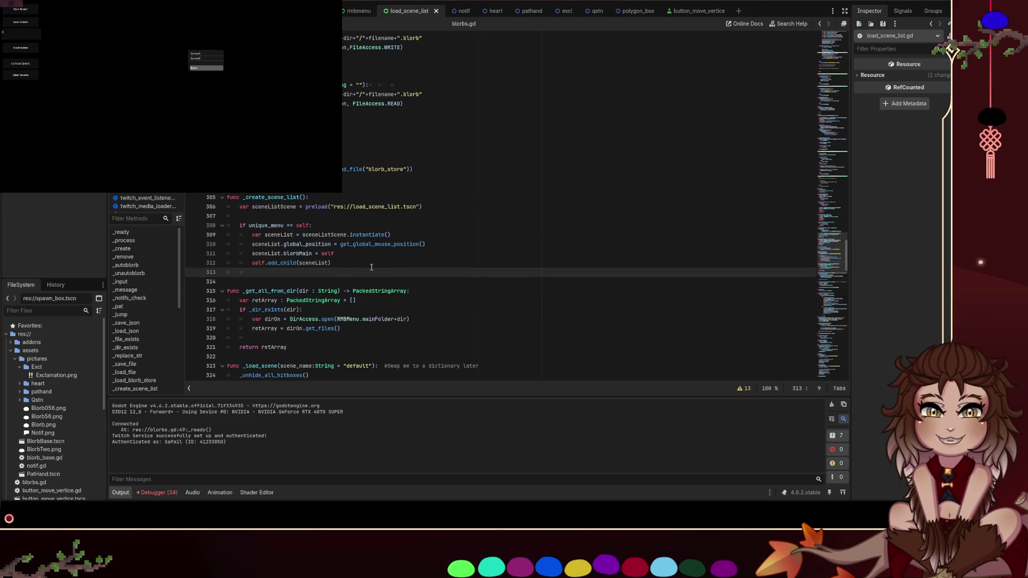
{"action": "key", "text": "Up"}
{"action": "key", "text": "Up"}
{"action": "key", "text": "End"}
{"action": "key", "text": "Return"}
{"action": "type", "text": "unique_menu = sceneList"}
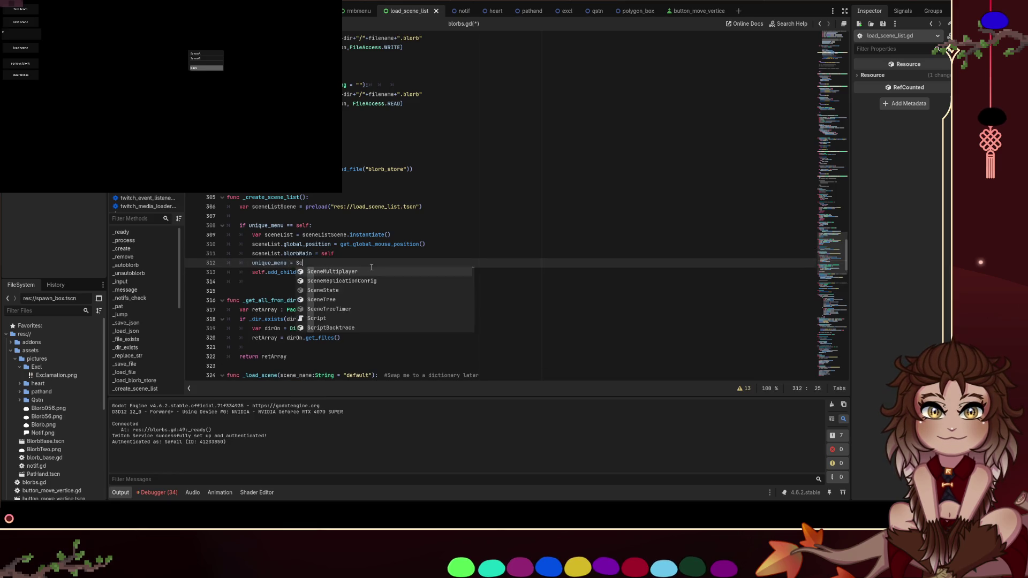
{"action": "key", "text": "ctrl+s"}
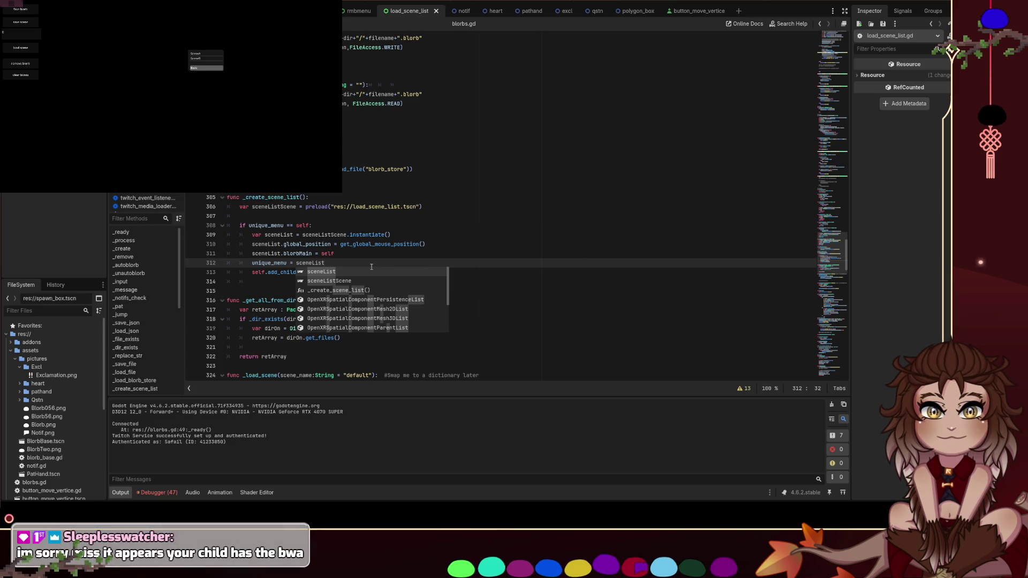
{"action": "key", "text": "Escape"}
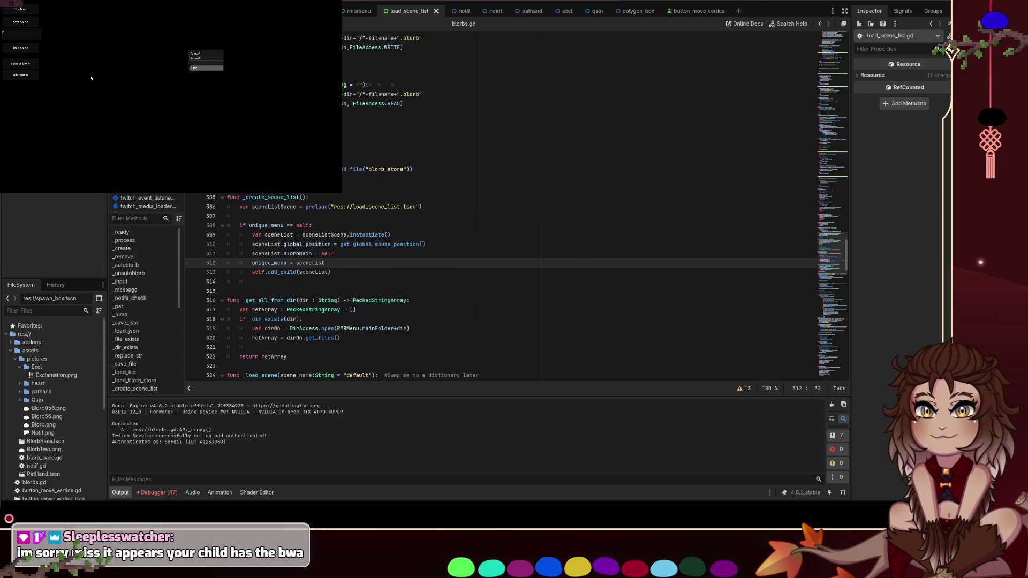
Open and close the game's scene list with load scene and Back several times, then drag its panel edge
{"action": "left_click", "coordinate": [32, 48]}
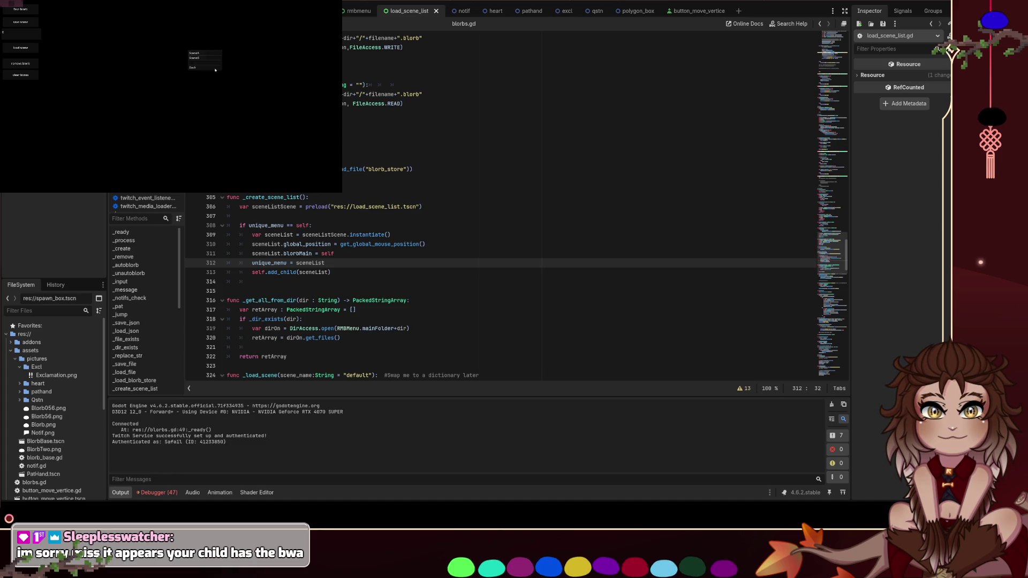
{"action": "left_click", "coordinate": [215, 68]}
{"action": "left_click", "coordinate": [21, 48]}
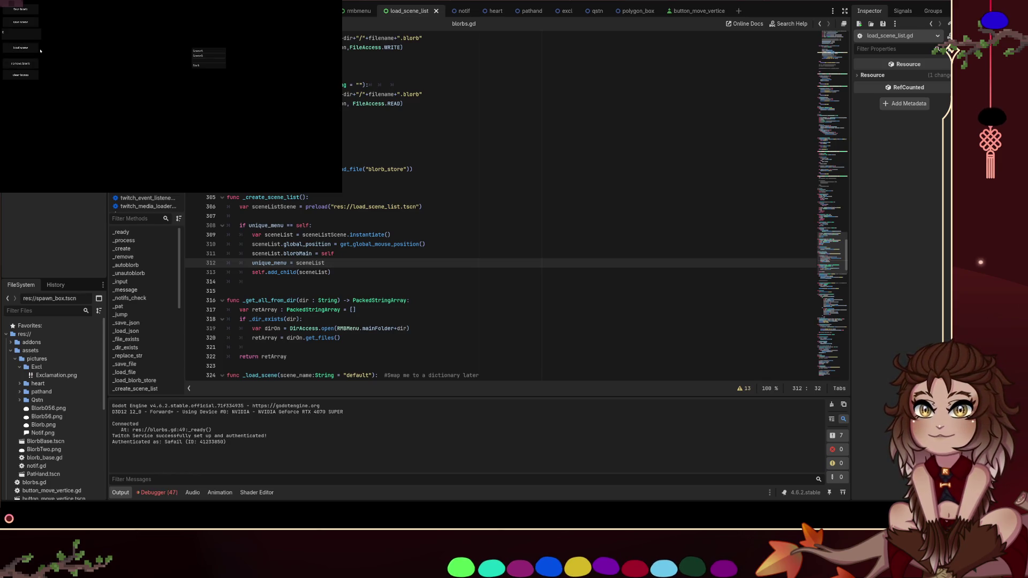
{"action": "left_click", "coordinate": [212, 67]}
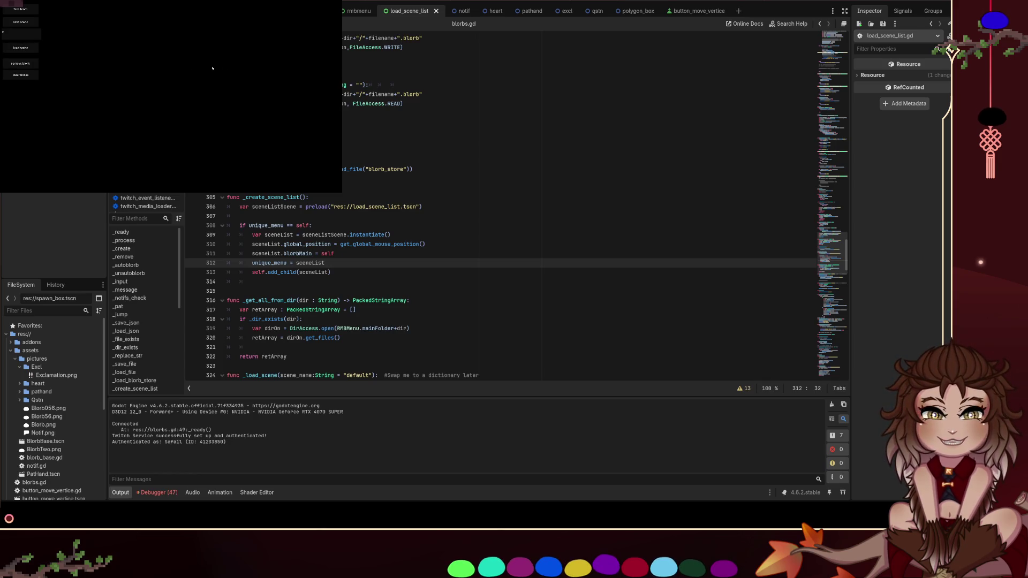
{"action": "left_click", "coordinate": [211, 64]}
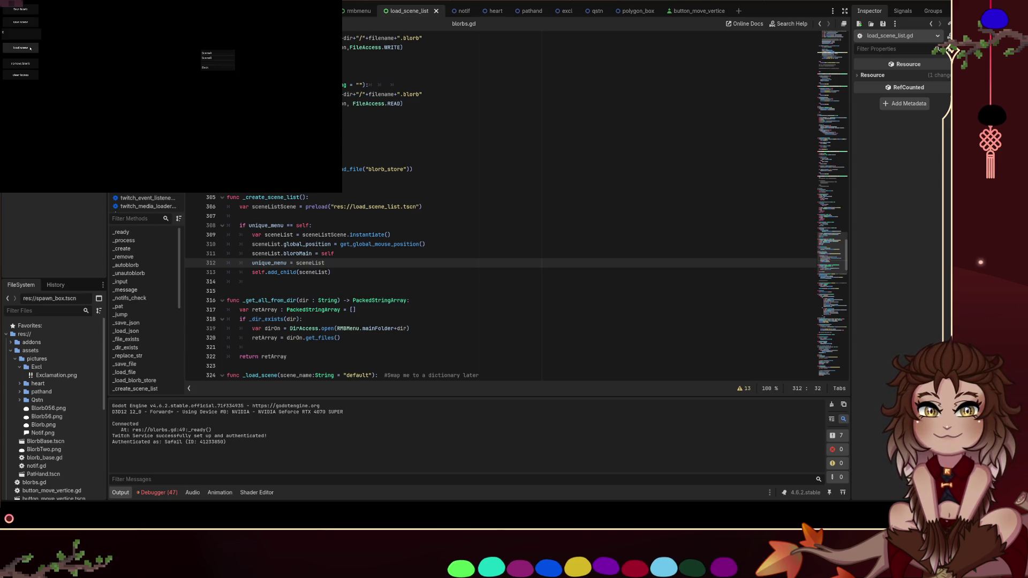
{"action": "left_click", "coordinate": [213, 67]}
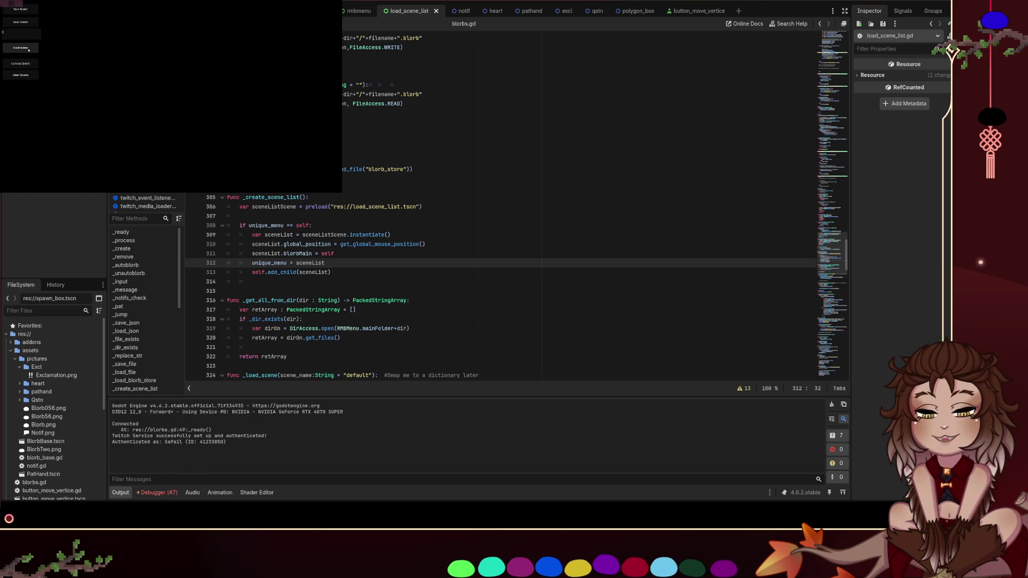
{"action": "left_click", "coordinate": [33, 45]}
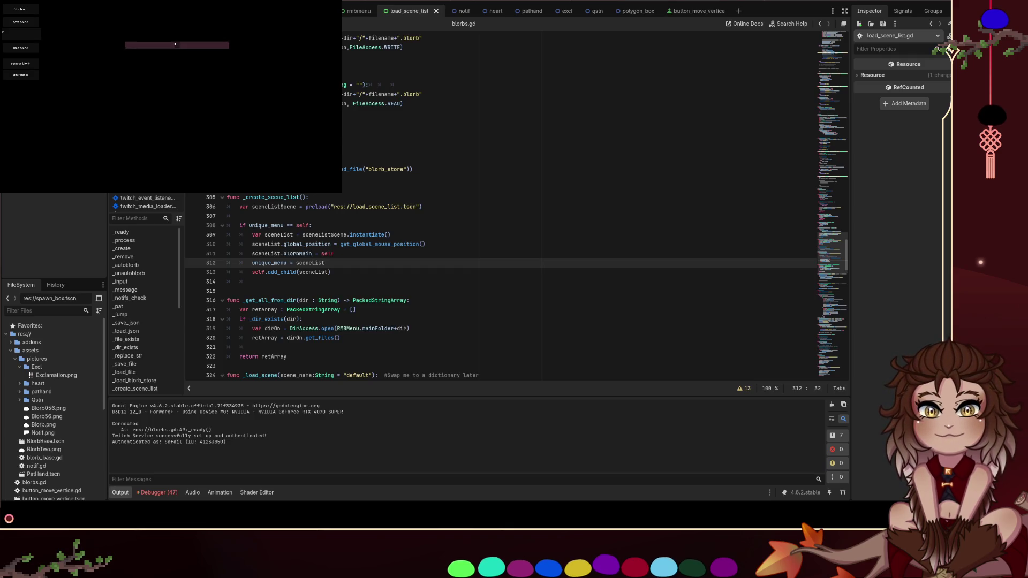
{"action": "mouse_move", "coordinate": [173, 45]}
{"action": "left_mouse_down"}
{"action": "mouse_move", "coordinate": [150, 121]}
{"action": "mouse_move", "coordinate": [156, 30]}
{"action": "mouse_move", "coordinate": [154, 44]}
{"action": "left_mouse_up"}
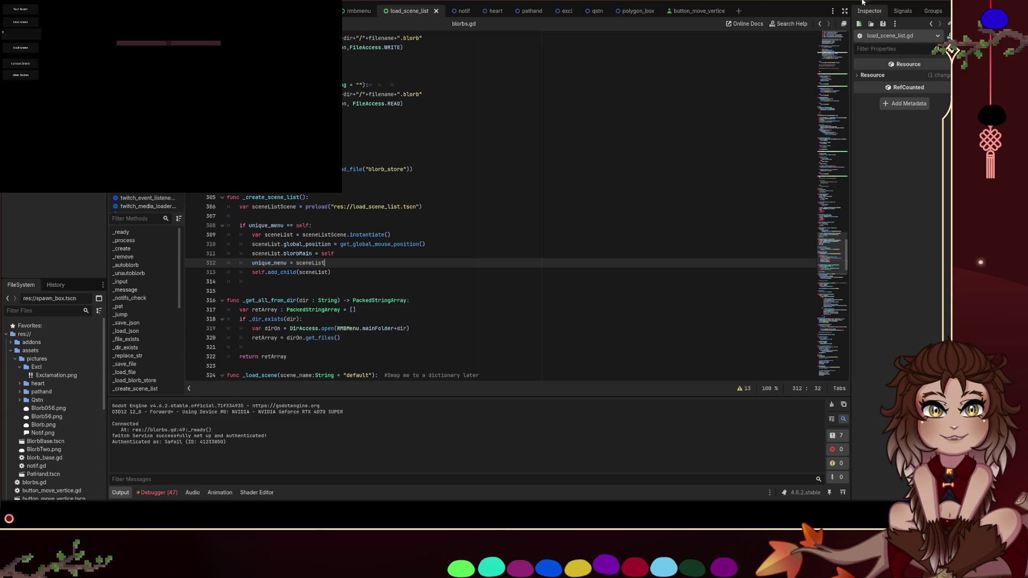
Stop the running game and return to the 2D scene canvas
{"action": "key", "text": "F8"}
{"action": "left_click", "coordinate": [474, 104]}
{"action": "key", "text": "F5"}
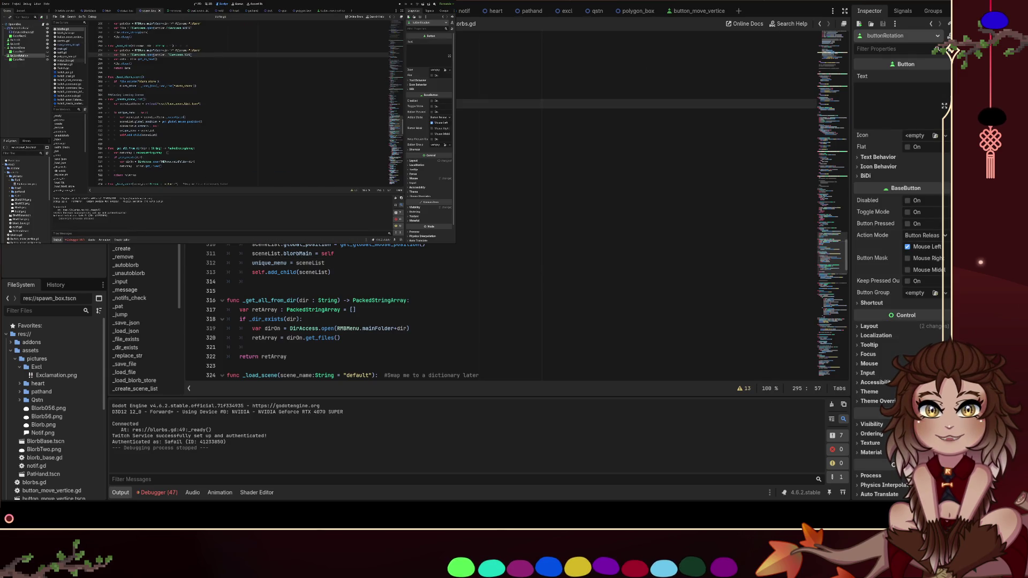
{"action": "left_click", "coordinate": [200, 6]}
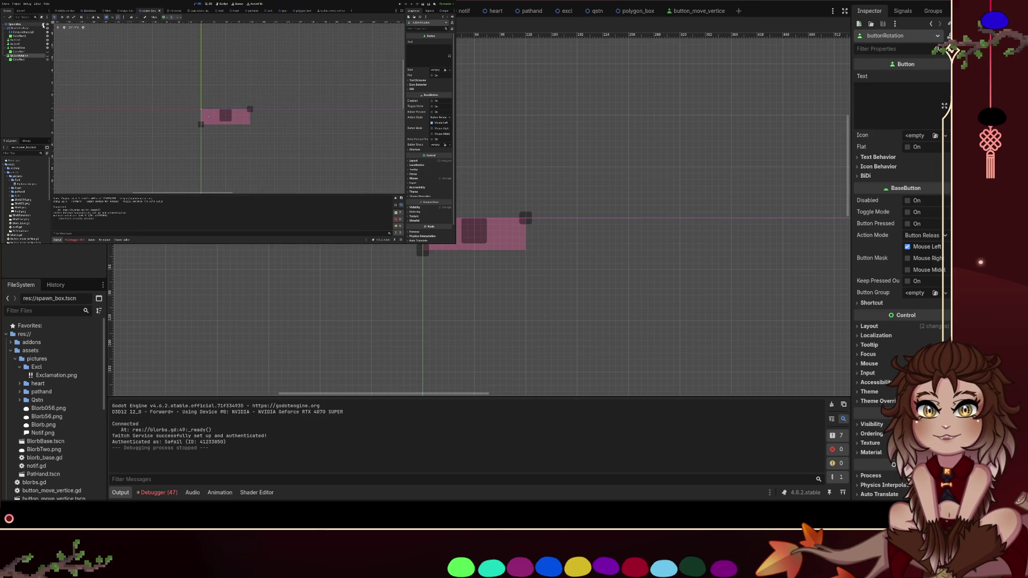
Glance at resize_box.gd, then inspect the CollisionShape2D and SpawnBox nodes' properties
{"action": "left_click", "coordinate": [43, 25]}
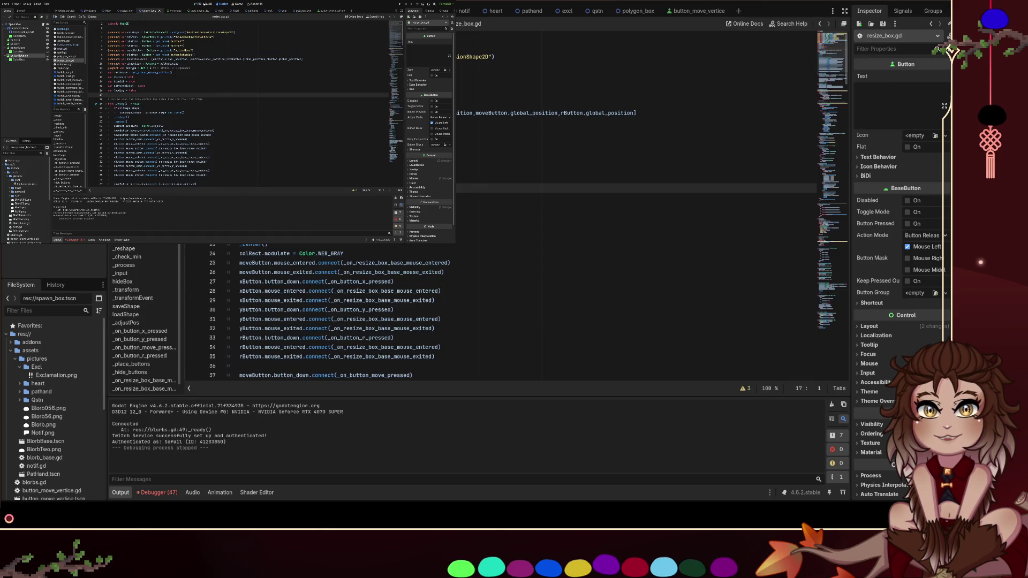
{"action": "left_click", "coordinate": [199, 5]}
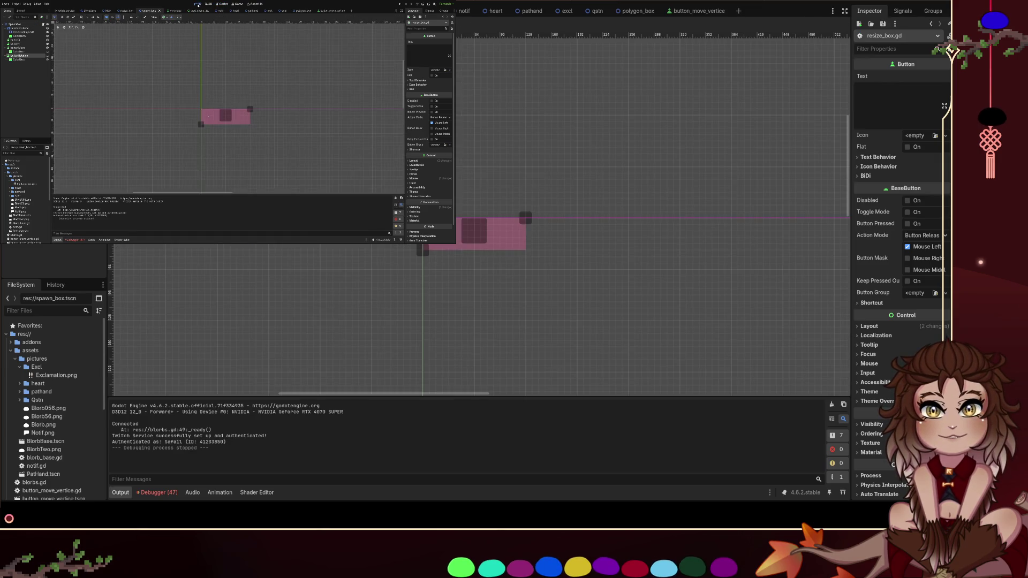
{"action": "left_click", "coordinate": [36, 32]}
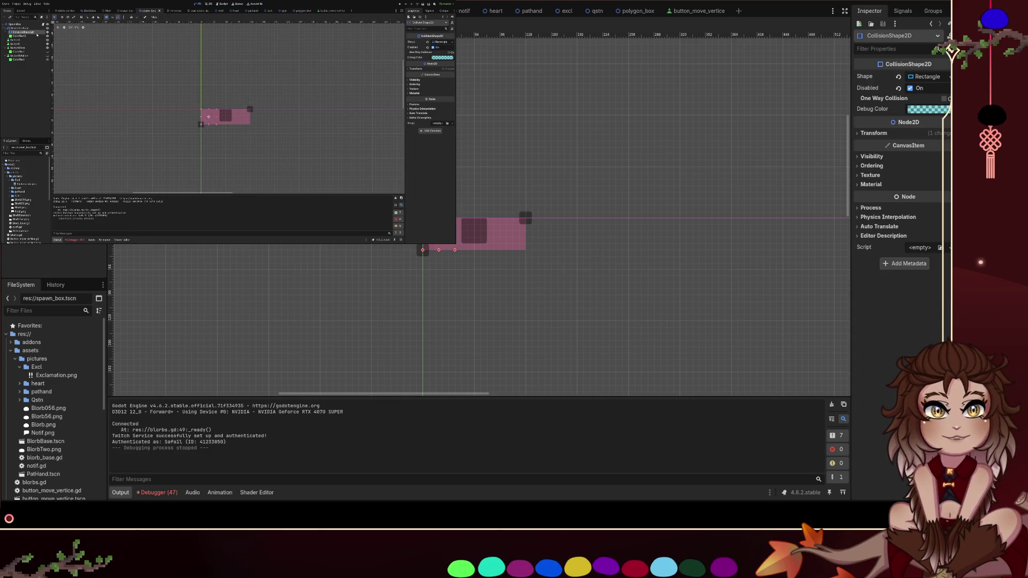
{"action": "left_click", "coordinate": [16, 24]}
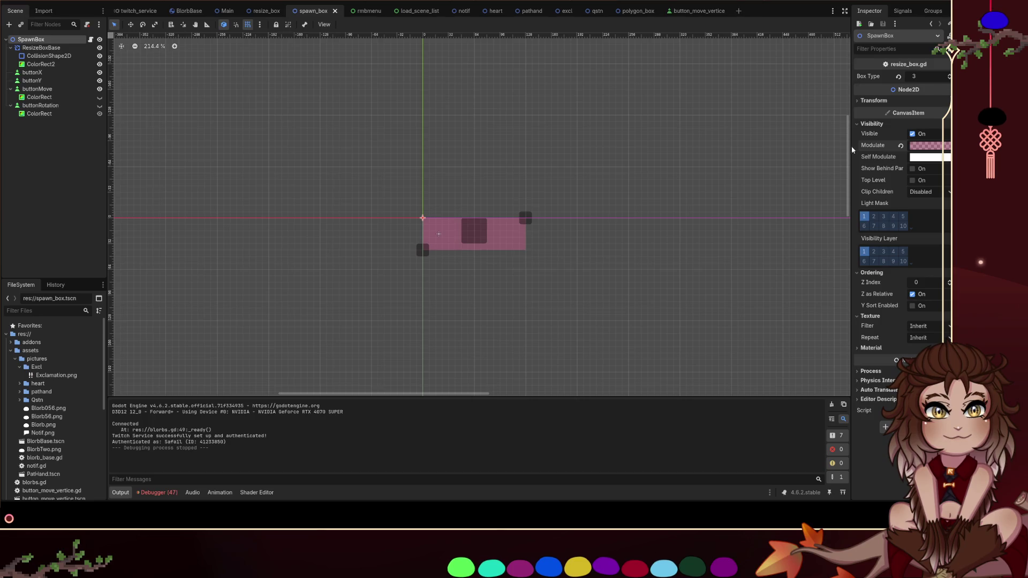
Declare a new makeSpawner() function below the button connections in resize_box.gd
{"action": "left_click", "coordinate": [91, 39]}
{"action": "scroll", "coordinate": [360, 212], "scroll_direction": "down", "scroll_amount": 2}
{"action": "left_click", "coordinate": [289, 276]}
{"action": "key", "text": "Return"}
{"action": "key", "text": "Return"}
{"action": "key", "text": "Up"}
{"action": "type", "text": "func makeSpawner"}
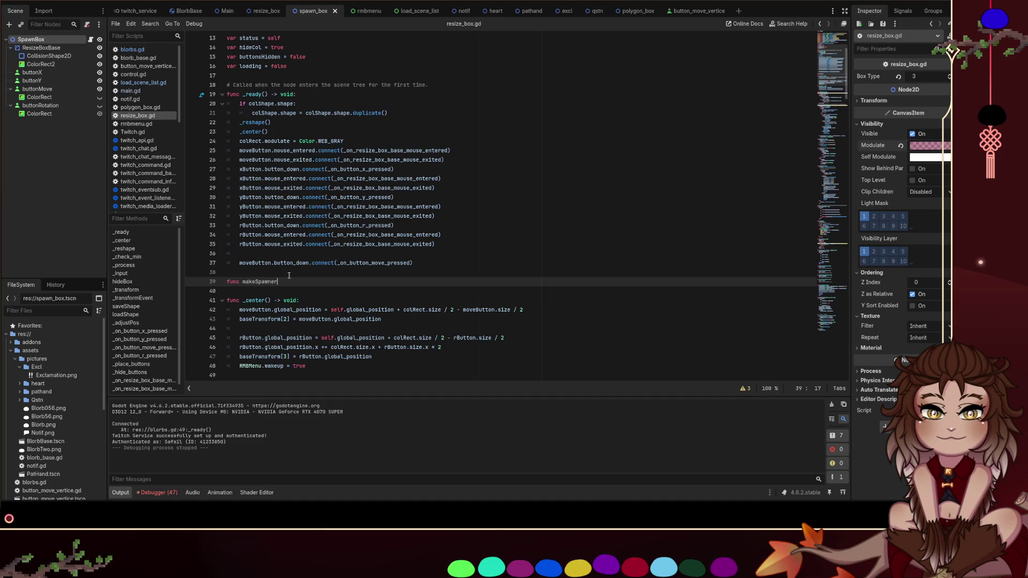
{"action": "type", "text": "()"}
{"action": "key", "text": "Down"}
{"action": "key", "text": "Down"}
Give makeSpawner a void return type and a body setting boxType = 3, then save
{"action": "left_click", "coordinate": [288, 275]}
{"action": "type", "text": "oid:"}
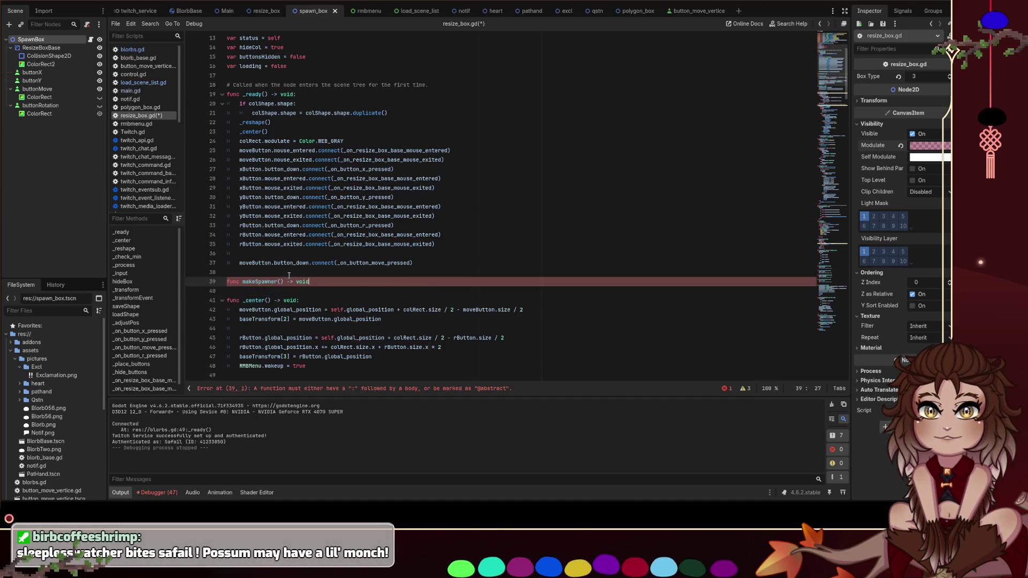
{"action": "key", "text": "Return"}
{"action": "type", "text": "unique_menu"}
{"action": "key", "text": "ctrl+BackSpace"}
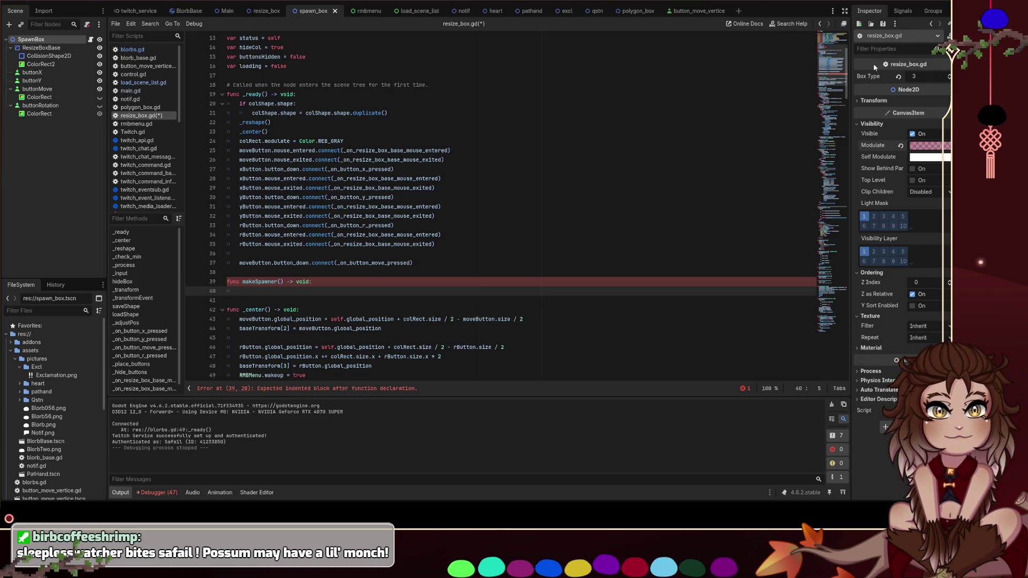
{"action": "scroll", "coordinate": [424, 124], "scroll_direction": "up", "scroll_amount": 4}
{"action": "type", "text": "boxType = 3"}
{"action": "key", "text": "ctrl+s"}
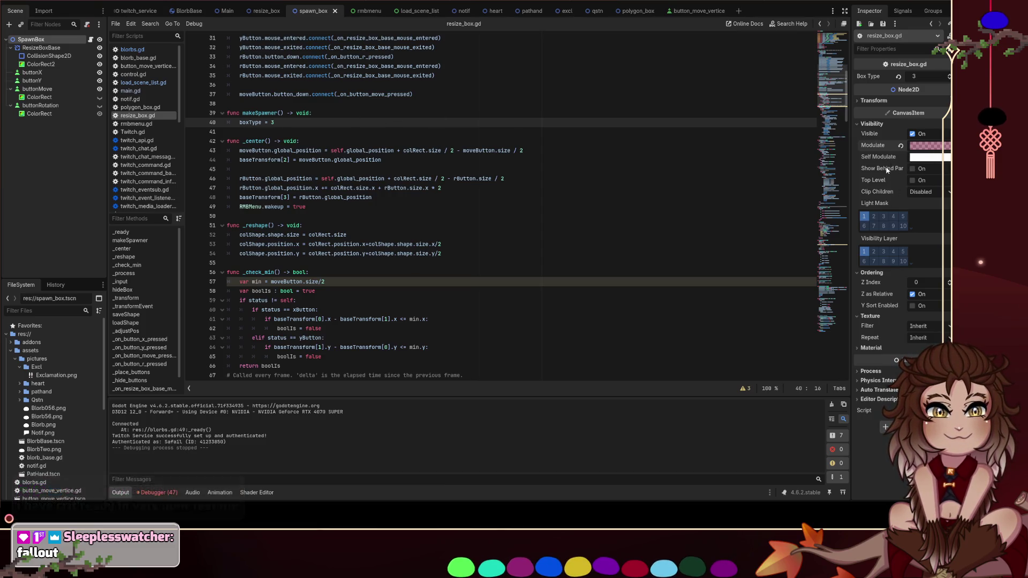
Add a modulate line to makeSpawner using Color.hex with the pasted a25f76bd value
{"action": "left_click", "coordinate": [295, 137]}
{"action": "key", "text": "Return"}
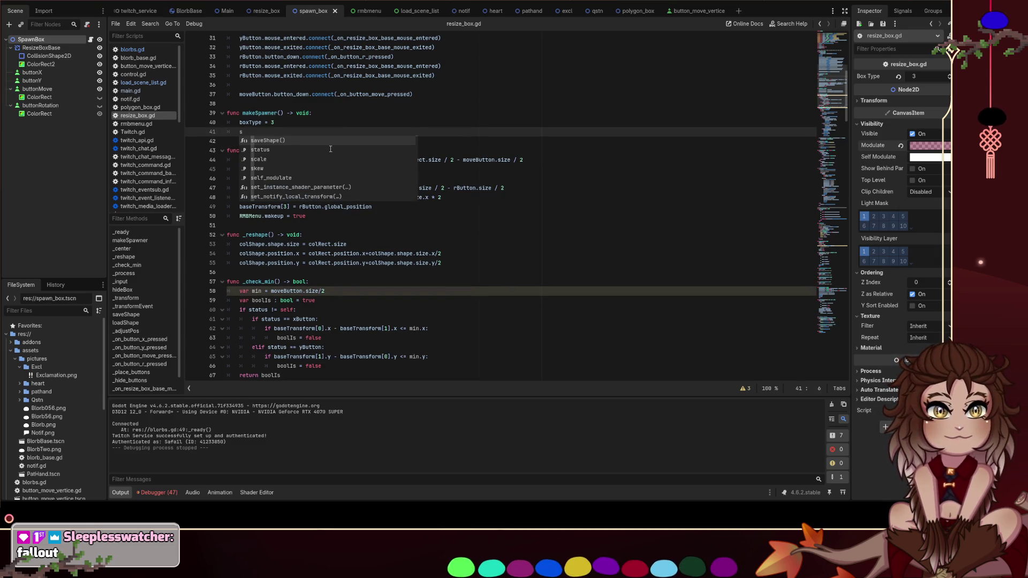
{"action": "key", "text": "BackSpace"}
{"action": "type", "text": "mo"}
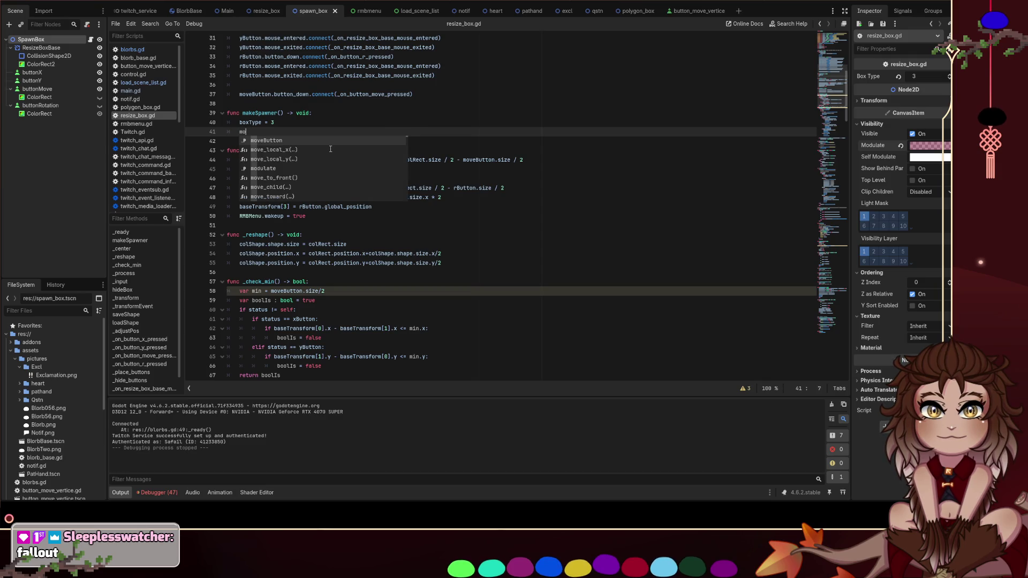
{"action": "type", "text": "dulate "}
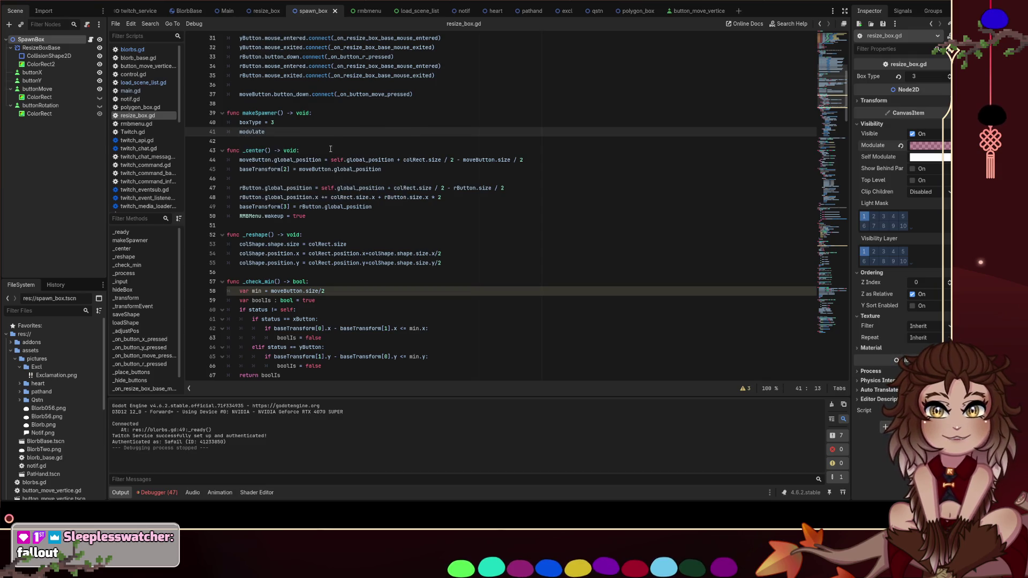
{"action": "type", "text": "= modulate"}
{"action": "key", "text": "ctrl+BackSpace"}
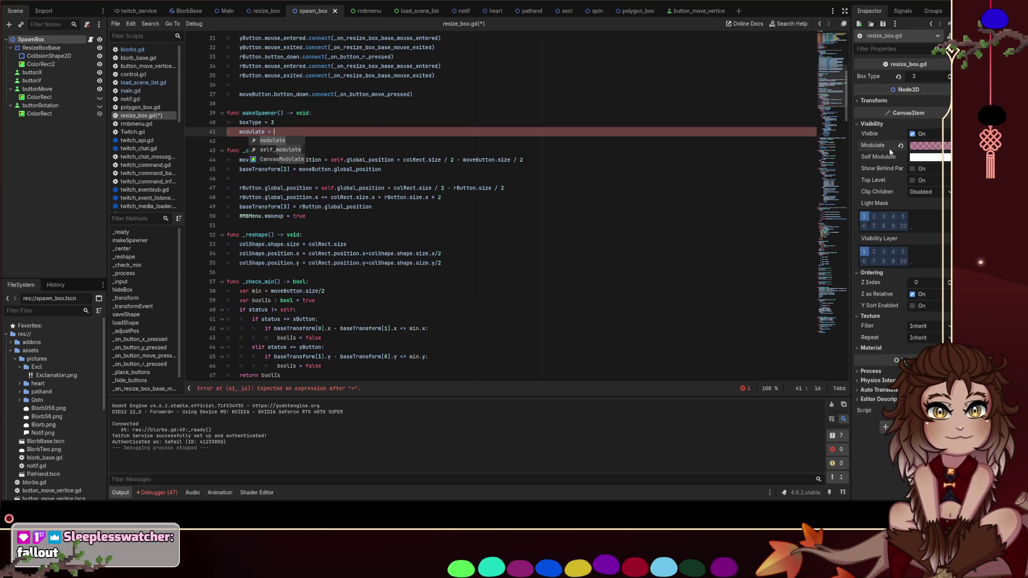
{"action": "key", "text": "Escape"}
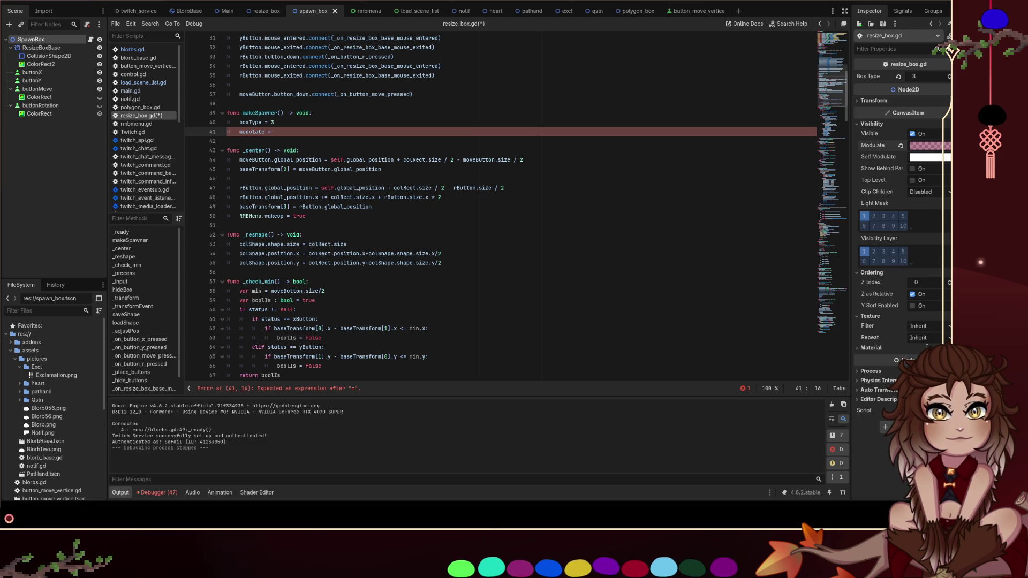
{"action": "type", "text": "a25f76bd"}
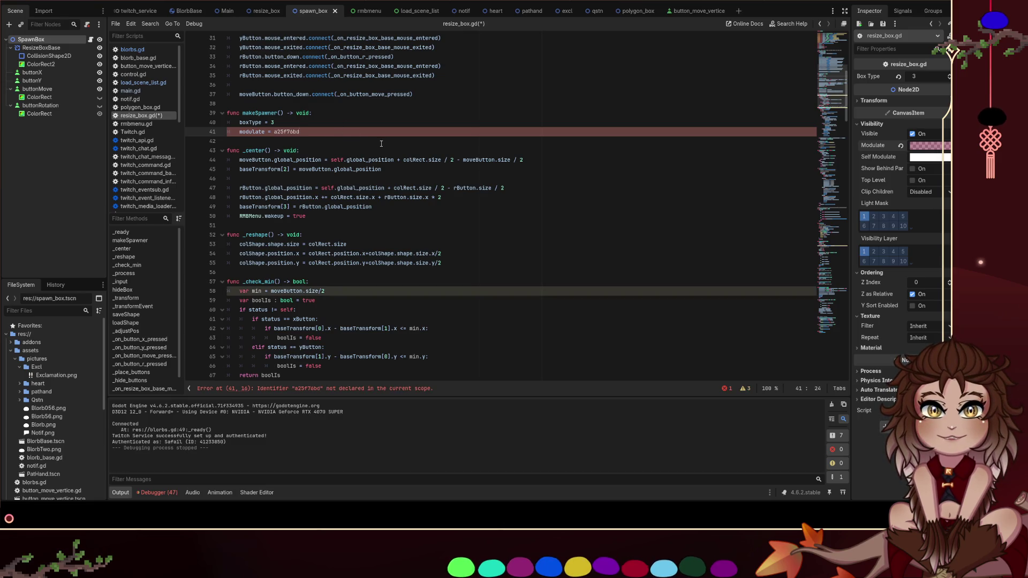
{"action": "type", "text": "Color.hex"}
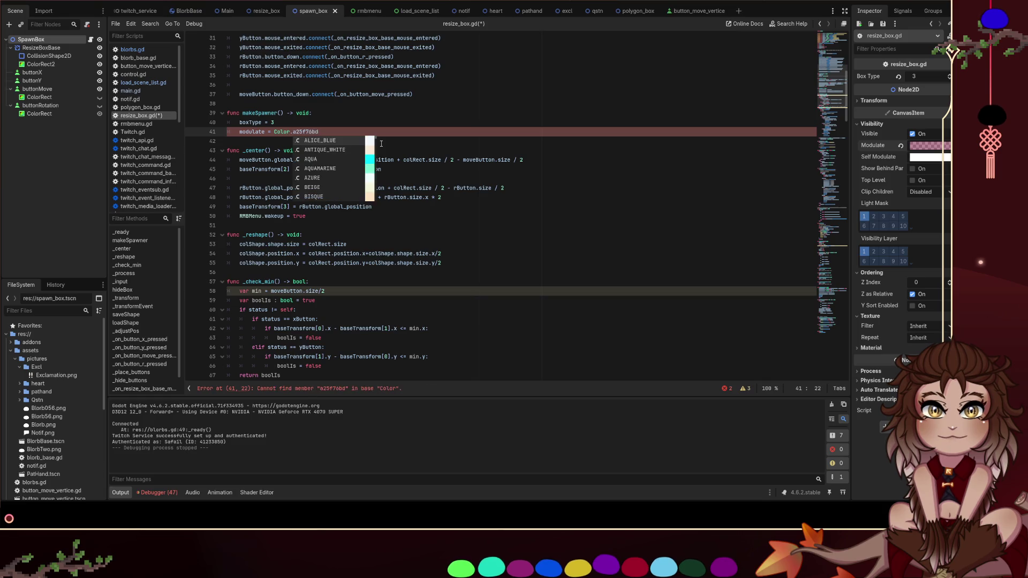
{"action": "type", "text": "("}
{"action": "key", "text": "End"}
{"action": "type", "text": ")"}
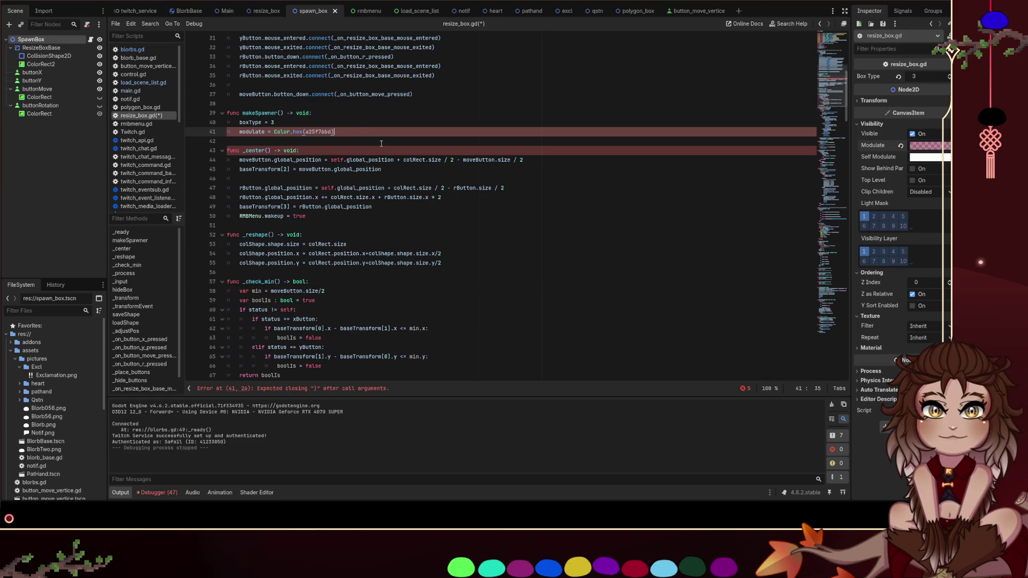
Quote the hex value and try Color.from_rgba8("a25f76bd") for the modulate colour
{"action": "left_click", "coordinate": [301, 131]}
{"action": "key", "text": "Right"}
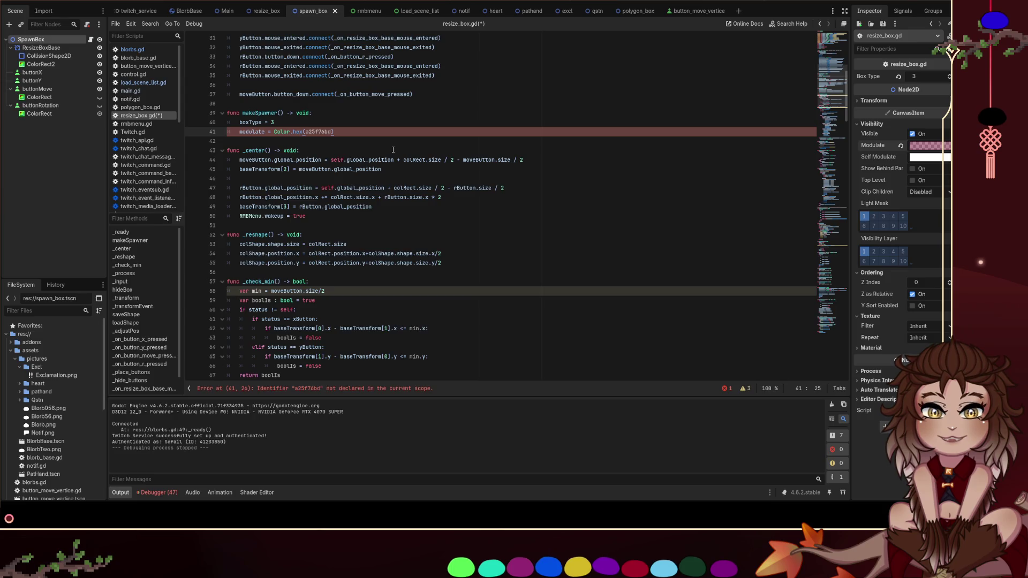
{"action": "type", "text": "\""}
{"action": "key", "text": "ctrl+Right"}
{"action": "type", "text": "\""}
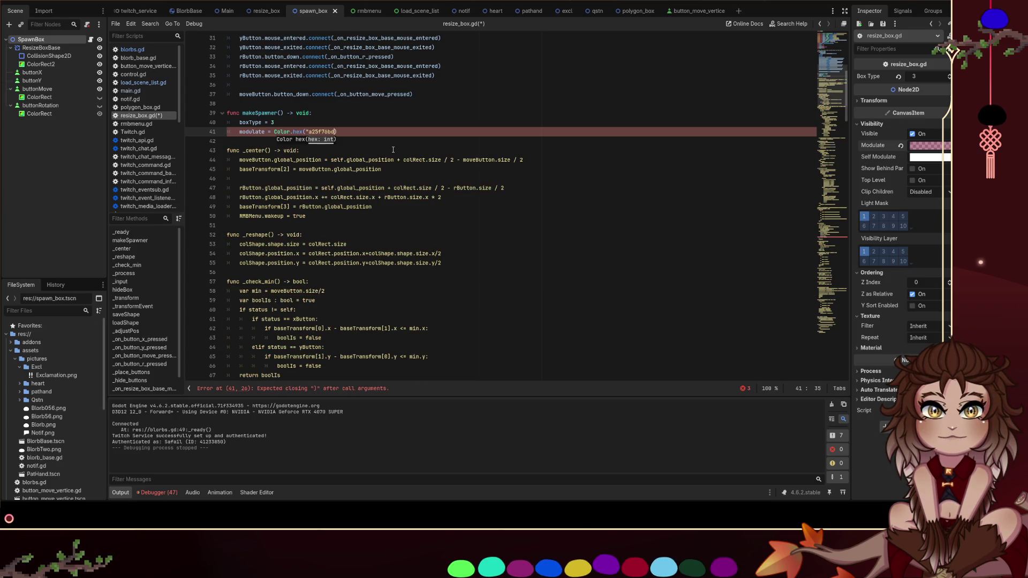
{"action": "key", "text": "BackSpace"}
{"action": "key", "text": "BackSpace"}
{"action": "key", "text": "BackSpace"}
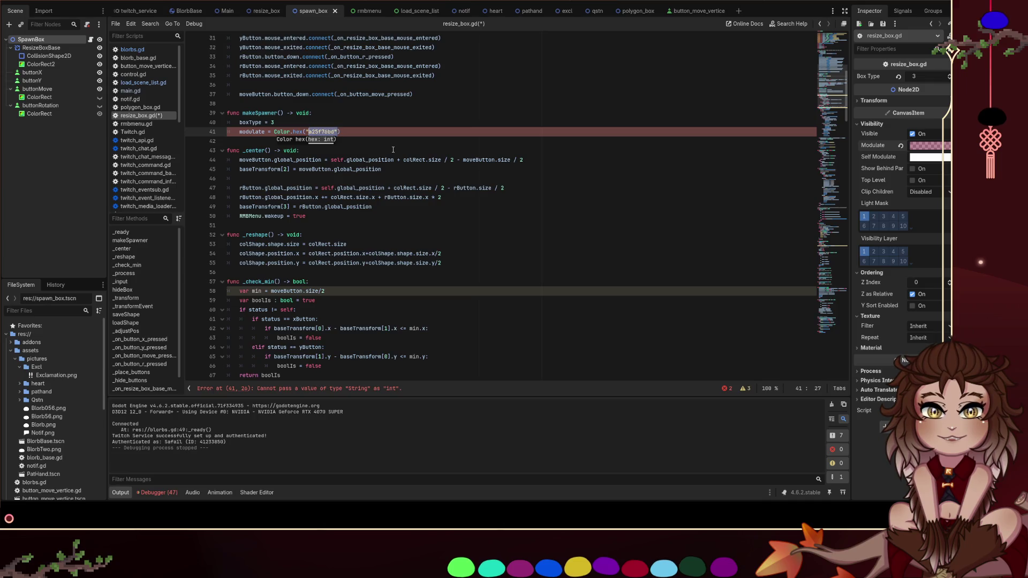
{"action": "key", "text": "BackSpace"}
{"action": "key", "text": "BackSpace"}
{"action": "key", "text": "BackSpace"}
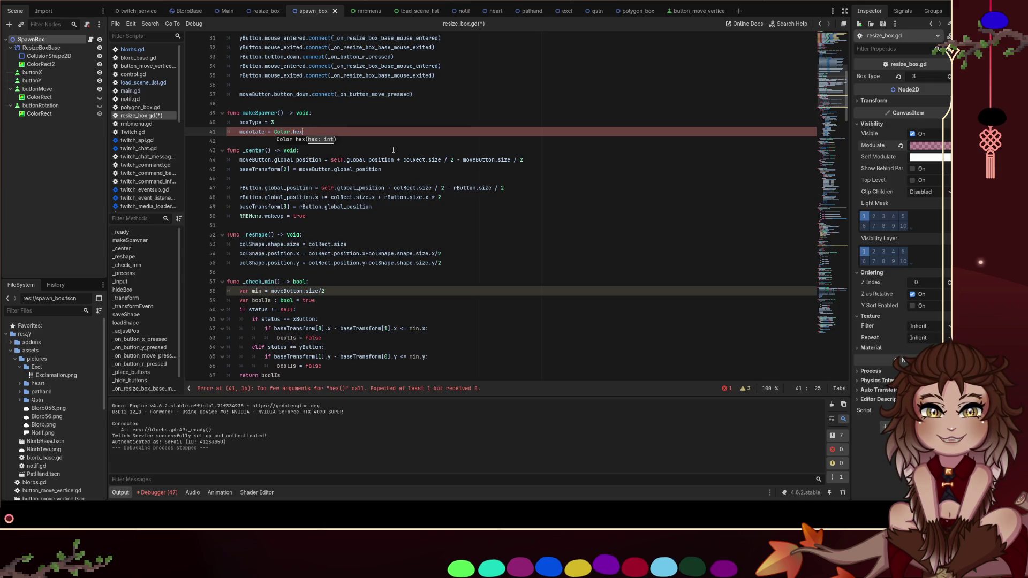
{"action": "type", "text": "from"}
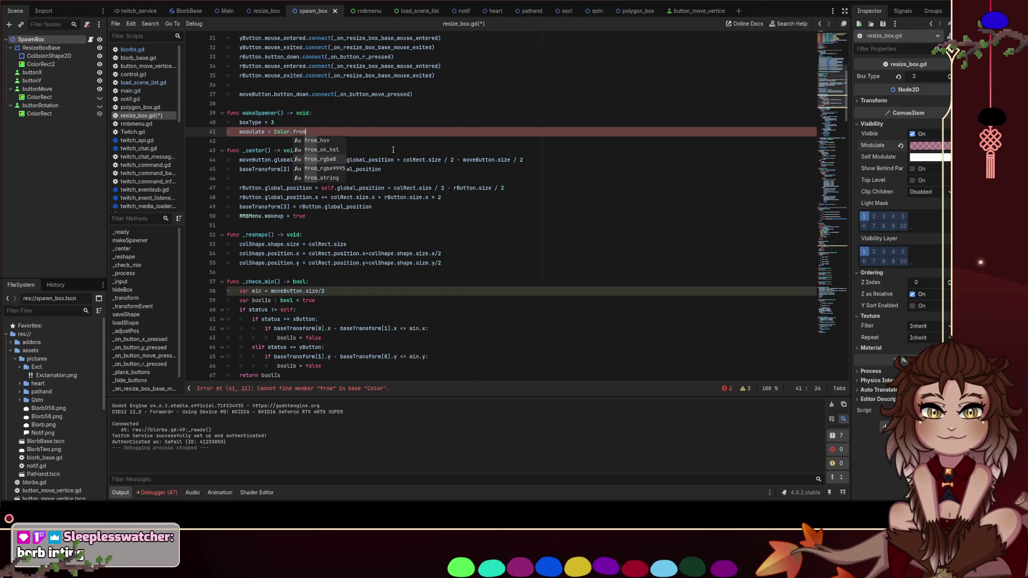
{"action": "key", "text": "Down"}
{"action": "key", "text": "Down"}
{"action": "key", "text": "Return"}
{"action": "type", "text": "a25f76bd"}
{"action": "key", "text": "ctrl+Left"}
{"action": "type", "text": "\""}
{"action": "key", "text": "ctrl+Right"}
{"action": "type", "text": "\""}
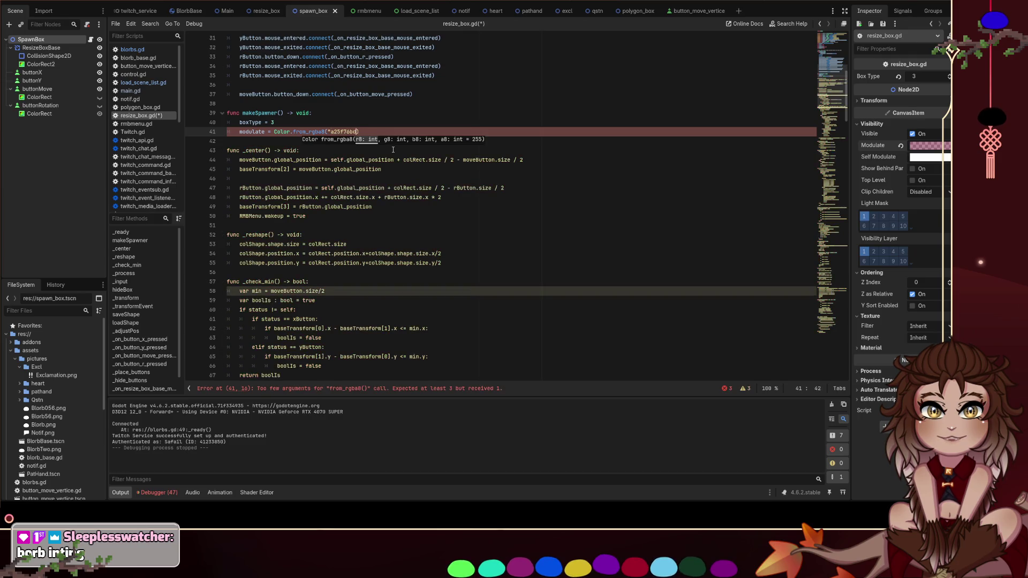
Switch the modulate colour to Color.from_string("a25f76bd") and save resize_box.gd
{"action": "key", "text": "BackSpace"}
{"action": "key", "text": "BackSpace"}
{"action": "key", "text": "BackSpace"}
{"action": "key", "text": "BackSpace"}
{"action": "key", "text": "BackSpace"}
{"action": "key", "text": "BackSpace"}
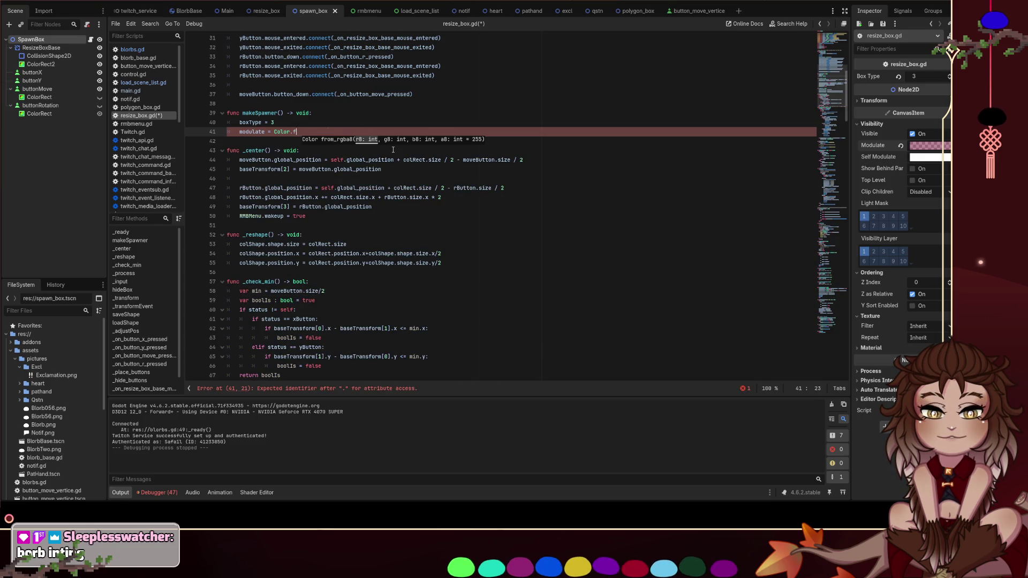
{"action": "type", "text": "r"}
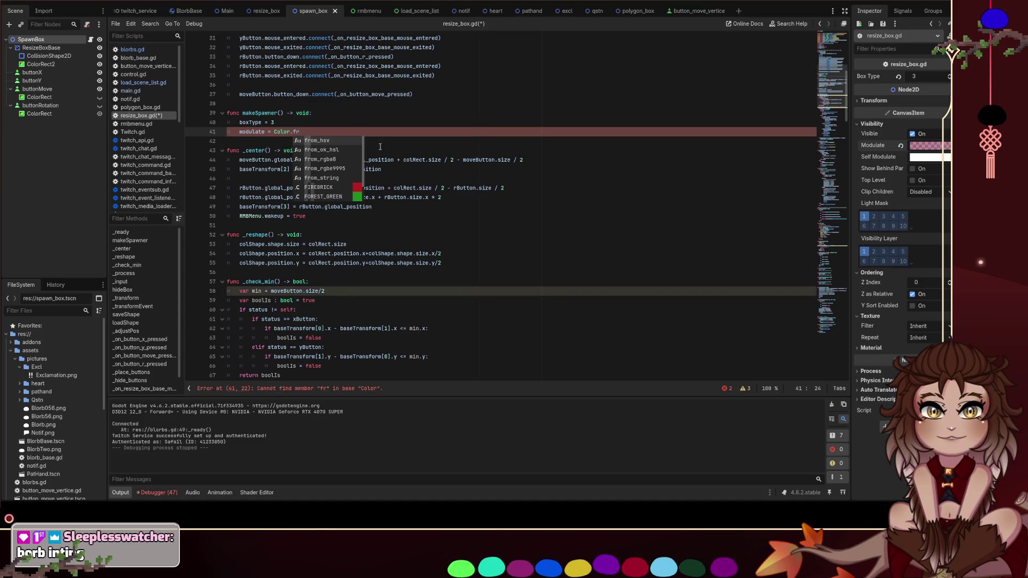
{"action": "key", "text": "Down"}
{"action": "key", "text": "Down"}
{"action": "key", "text": "Down"}
{"action": "key", "text": "Return"}
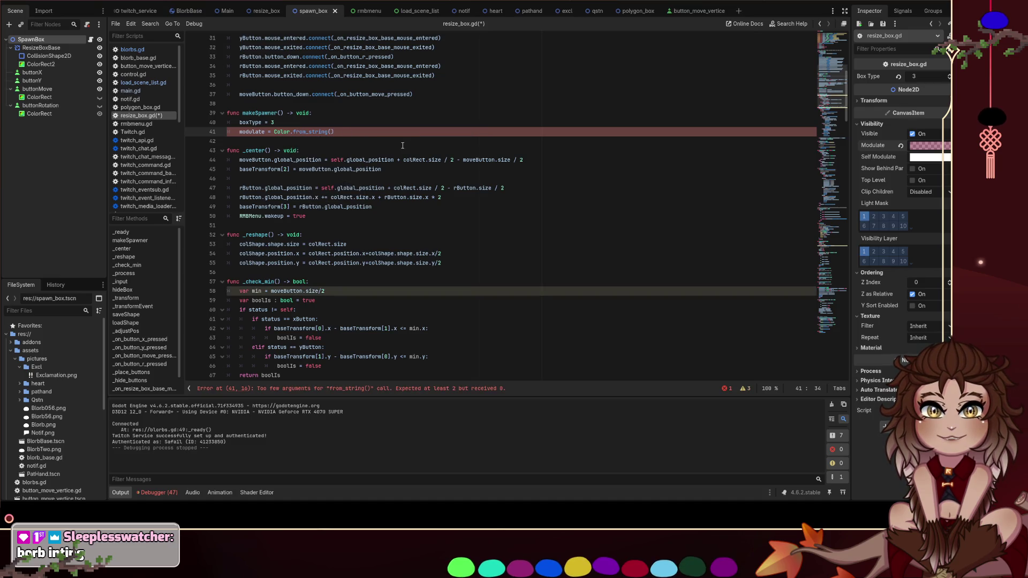
{"action": "type", "text": "\"a25f76bd"}
{"action": "left_click", "coordinate": [387, 94]}
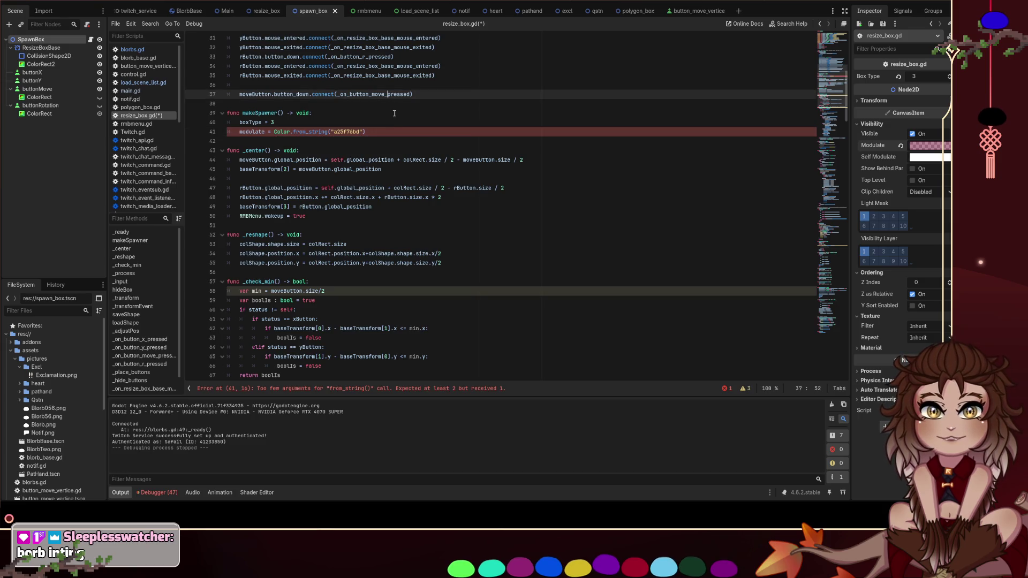
{"action": "key", "text": "ctrl+s"}
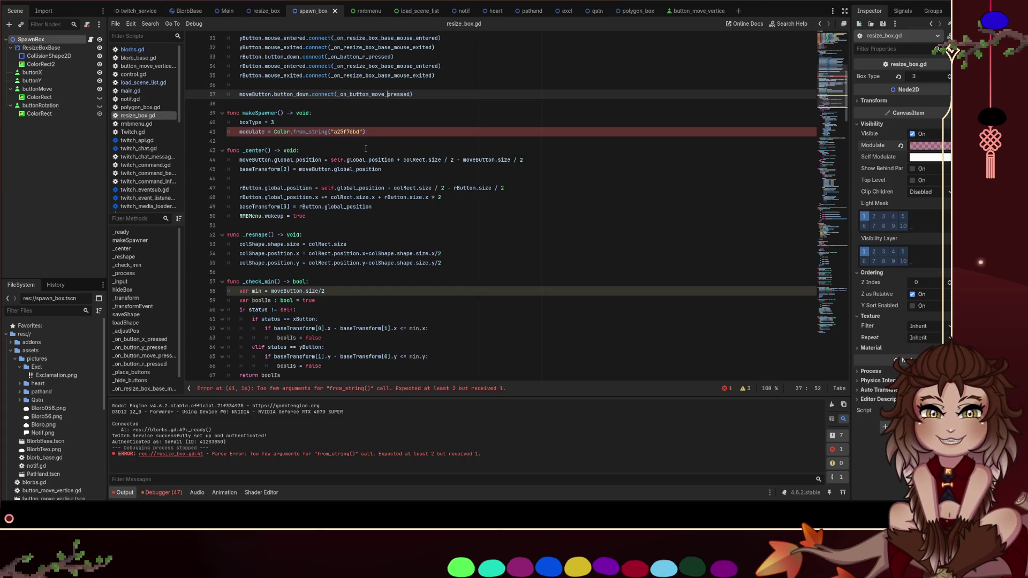
{"action": "left_click", "coordinate": [363, 131]}
Add a comma after the colour string, then inspect ResizeBox, ResizeBoxBase and ColorRect2
{"action": "type", "text": ","}
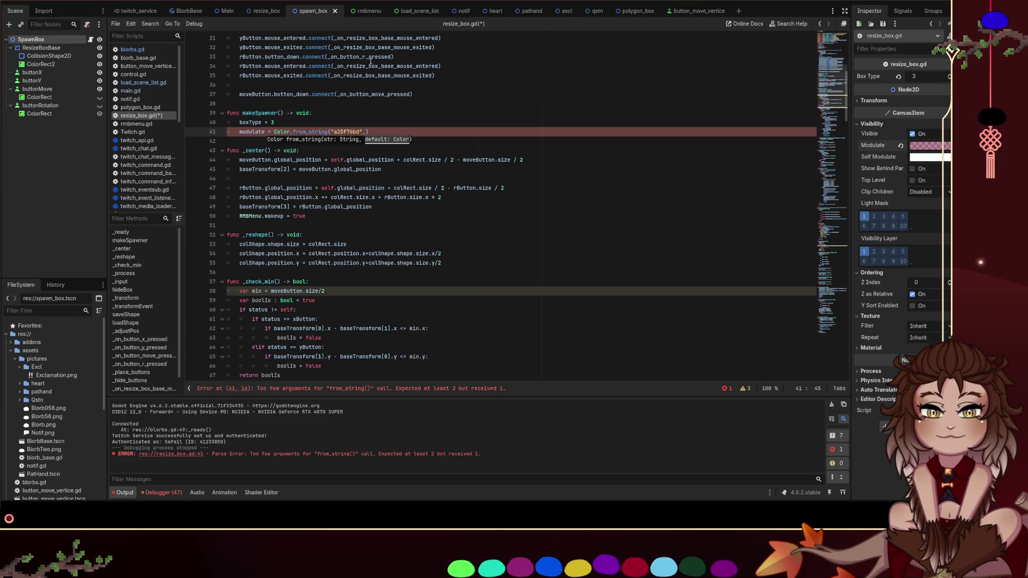
{"action": "left_click", "coordinate": [266, 11]}
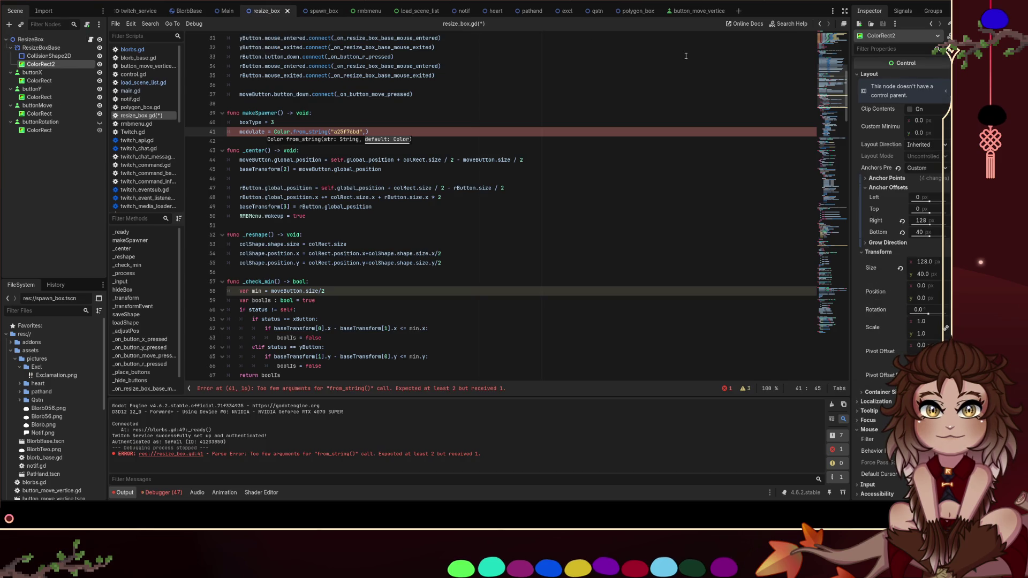
{"action": "left_click", "coordinate": [30, 39]}
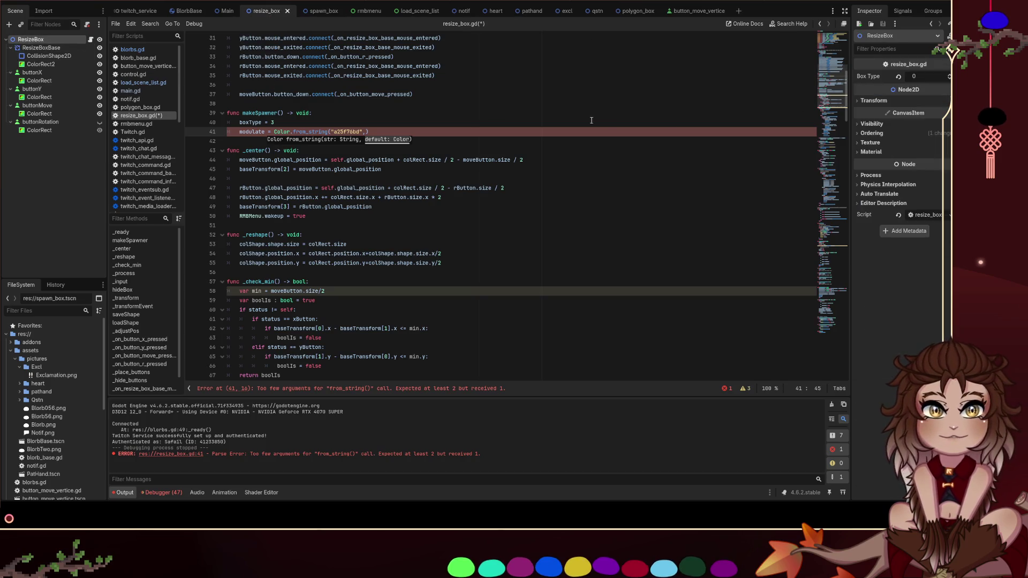
{"action": "left_click", "coordinate": [41, 48]}
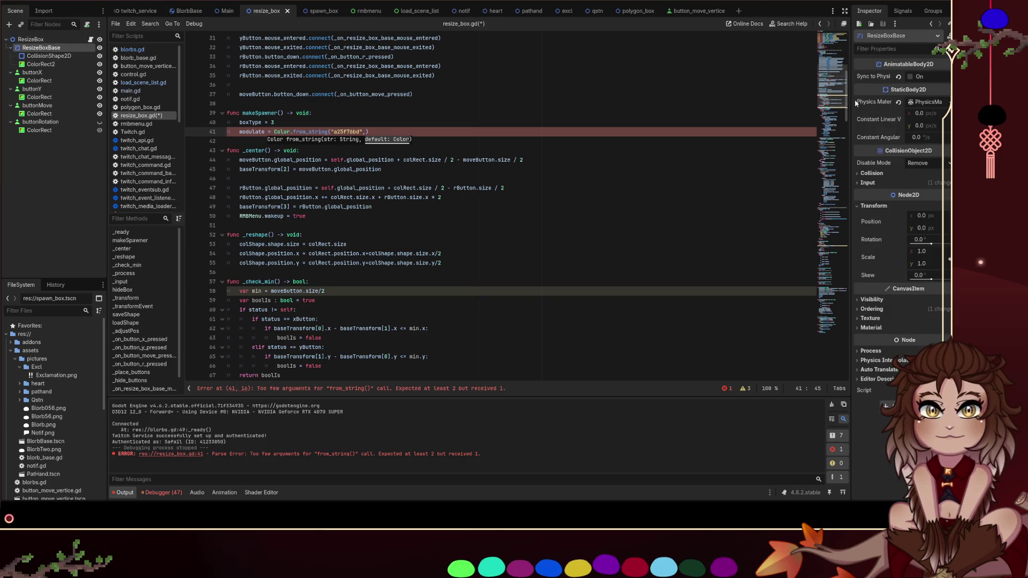
{"action": "left_click", "coordinate": [42, 65]}
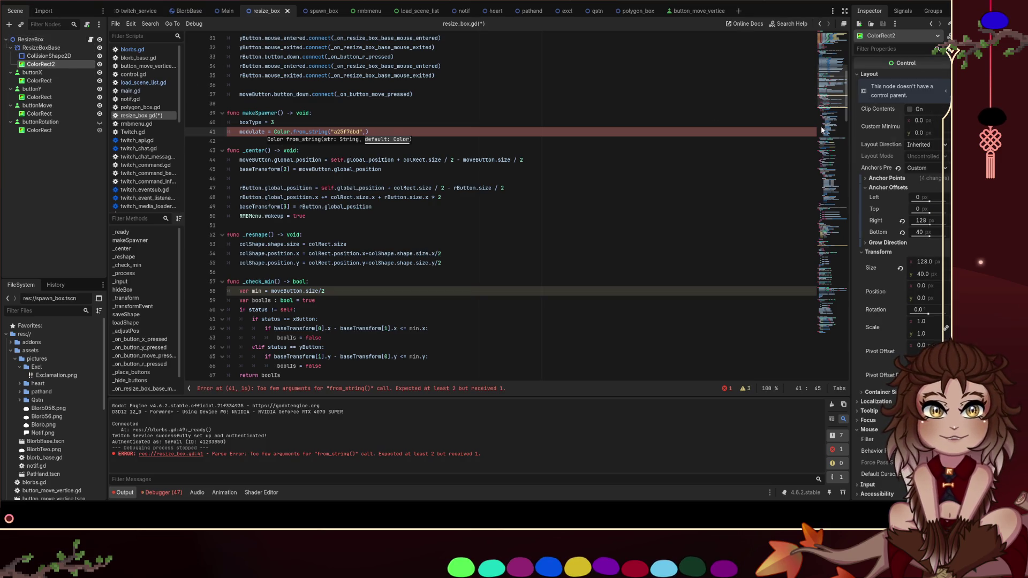
Recheck ResizeBox and ResizeBoxBase, expand Visibility to see Modulate, and toggle scene tabs
{"action": "left_click", "coordinate": [51, 41]}
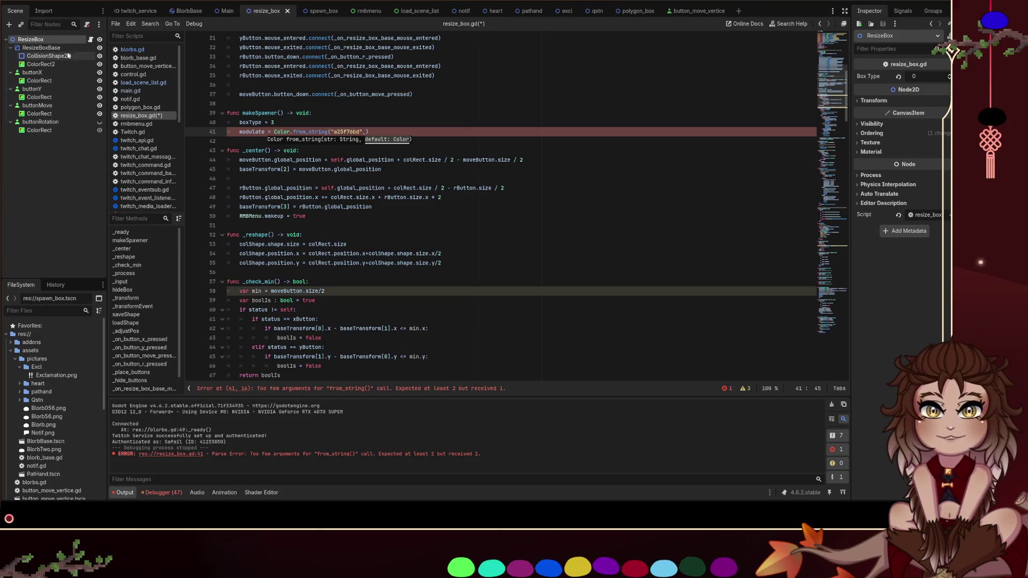
{"action": "left_click", "coordinate": [47, 48]}
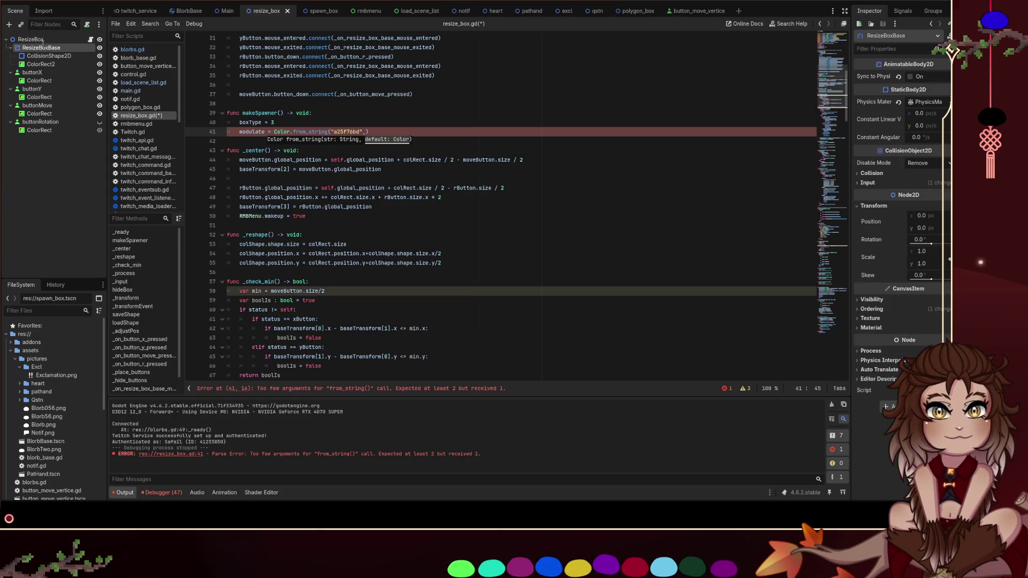
{"action": "left_click", "coordinate": [32, 40]}
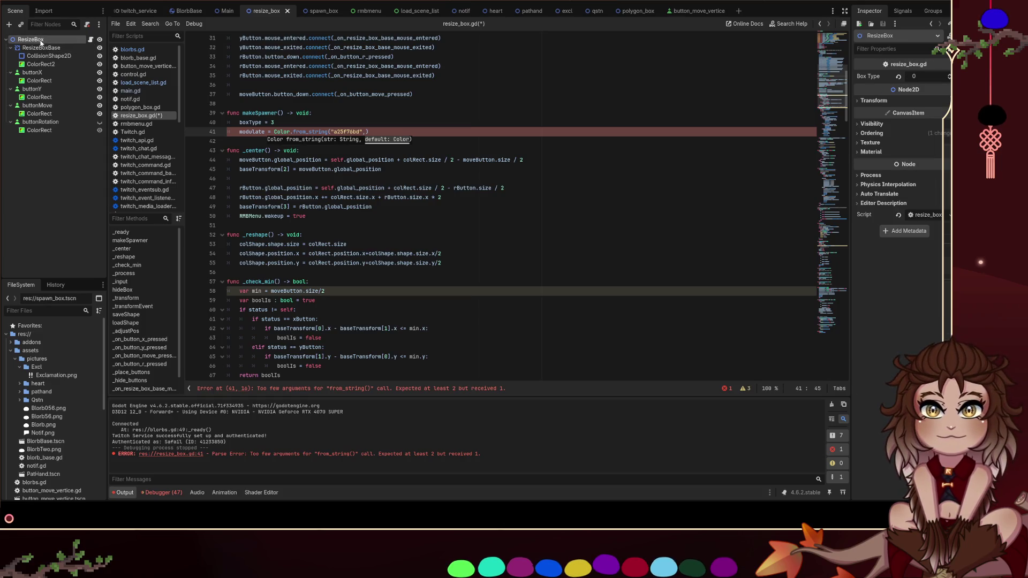
{"action": "left_click", "coordinate": [878, 124]}
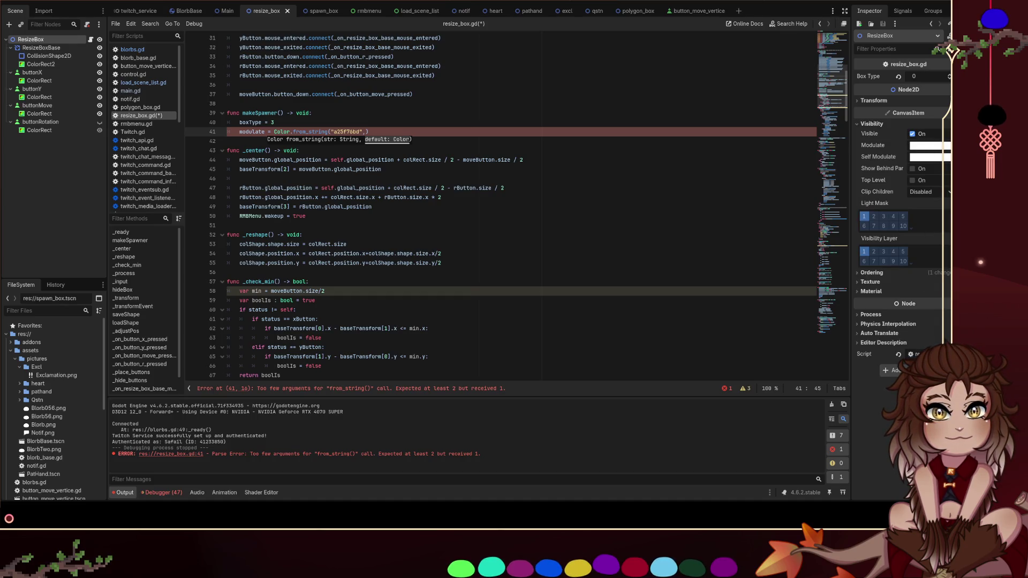
{"action": "left_click", "coordinate": [317, 12]}
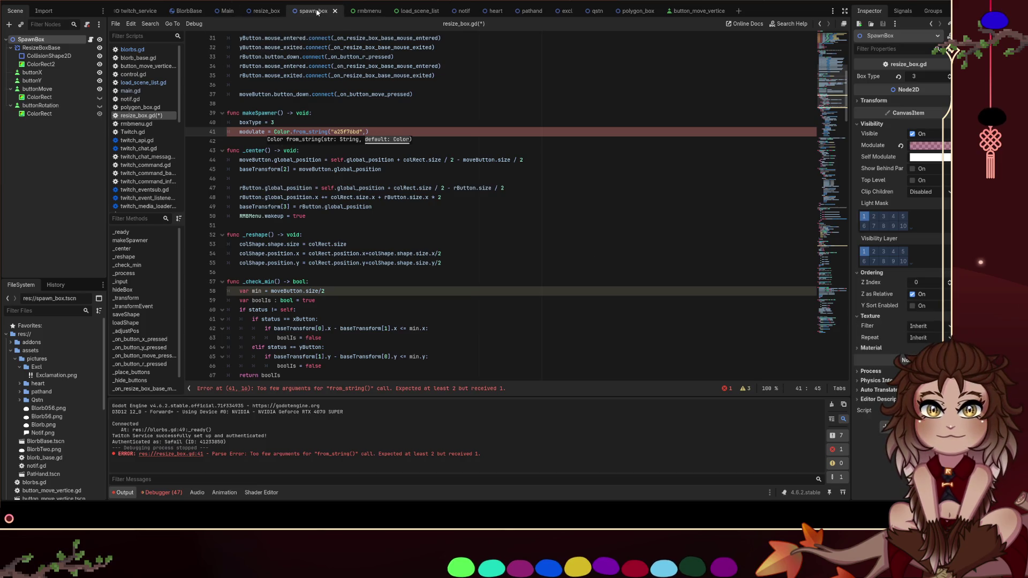
{"action": "key", "text": "ctrl+shift+Tab"}
Pass Color.WHITE as from_string's fallback colour and save resize_box.gd
{"action": "key", "text": "Right"}
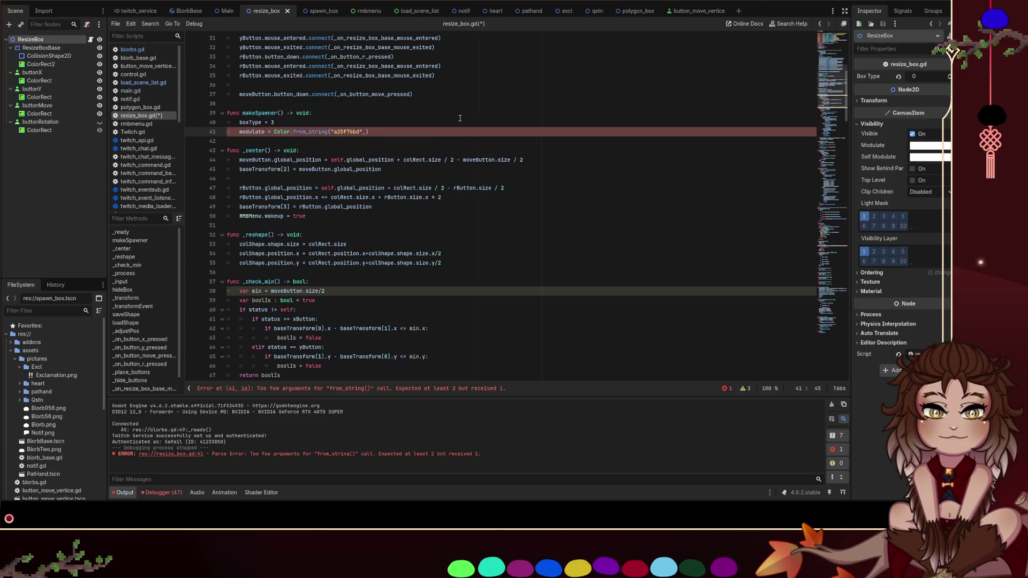
{"action": "type", "text": "Color.W"}
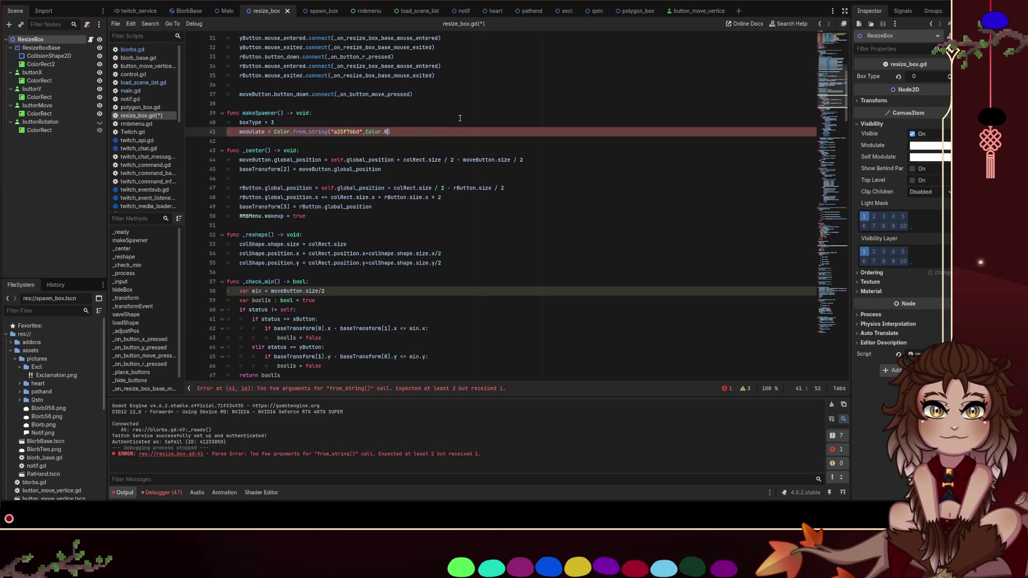
{"action": "type", "text": "HITE"}
{"action": "left_click", "coordinate": [459, 116]}
{"action": "key", "text": "ctrl+s"}
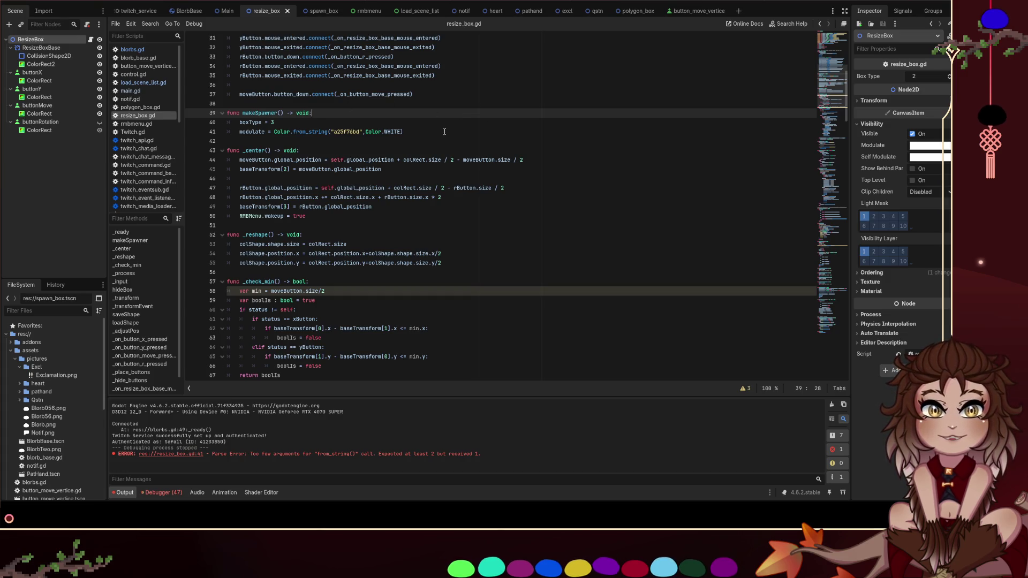
Insert colShape.disabled = true above makeSpawner's modulate line and save
{"action": "left_click", "coordinate": [66, 56]}
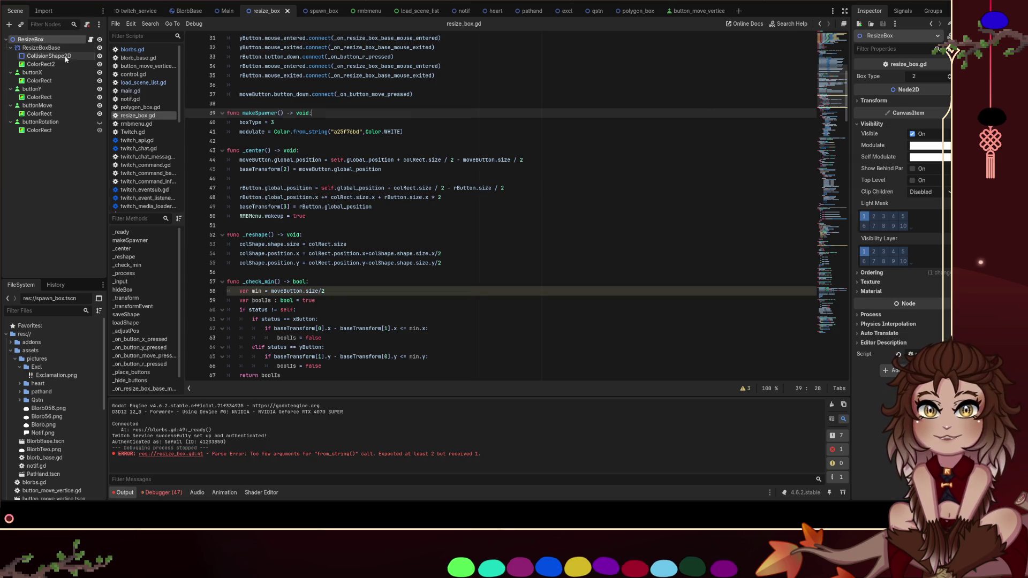
{"action": "left_click", "coordinate": [445, 141]}
{"action": "left_click", "coordinate": [307, 131]}
{"action": "key", "text": "ctrl+shift+Return"}
{"action": "type", "text": "colShape."}
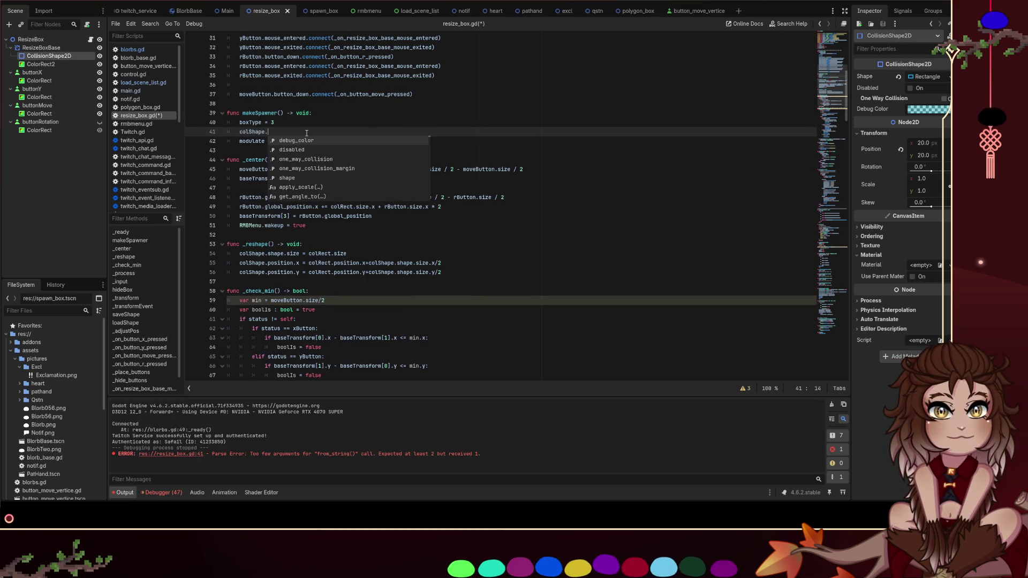
{"action": "type", "text": "disabled = tru"}
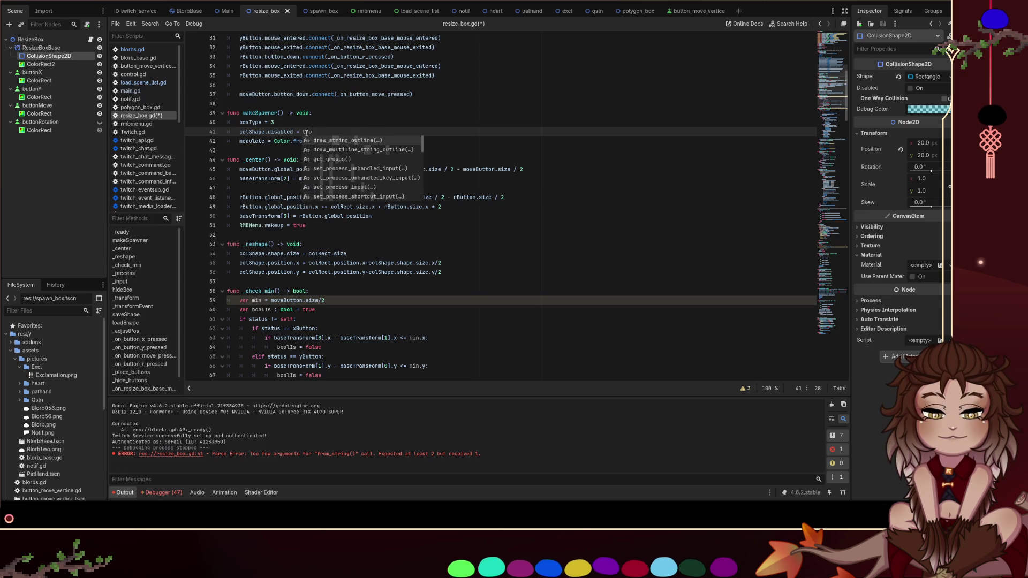
{"action": "type", "text": "e"}
{"action": "key", "text": "ctrl+s"}
{"action": "left_click", "coordinate": [460, 142]}
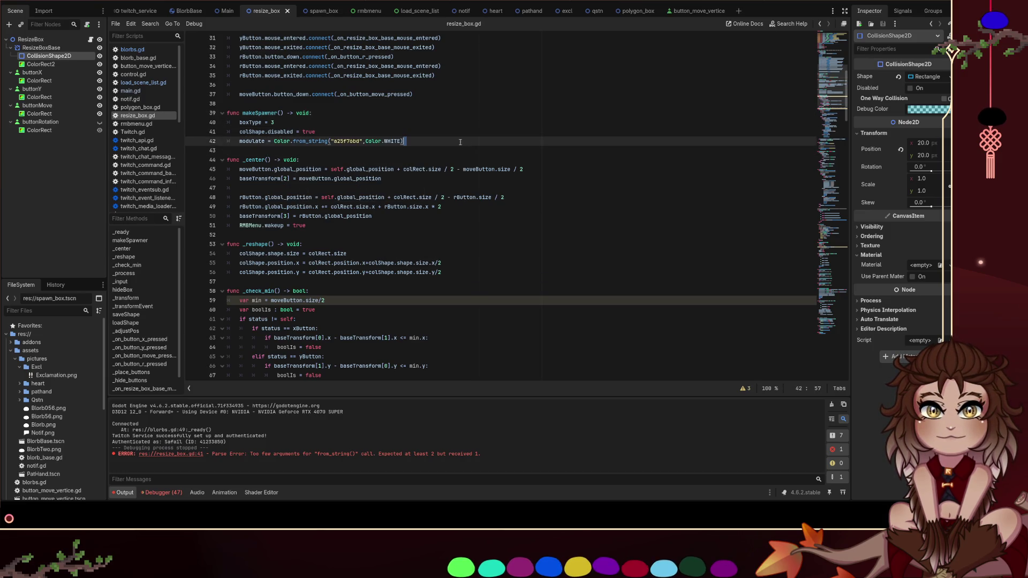
Duplicate the makeSpawner function below itself and rename the copy makeHitbox
{"action": "mouse_move", "coordinate": [448, 140]}
{"action": "left_mouse_down"}
{"action": "mouse_move", "coordinate": [214, 105]}
{"action": "mouse_move", "coordinate": [216, 113]}
{"action": "left_mouse_up"}
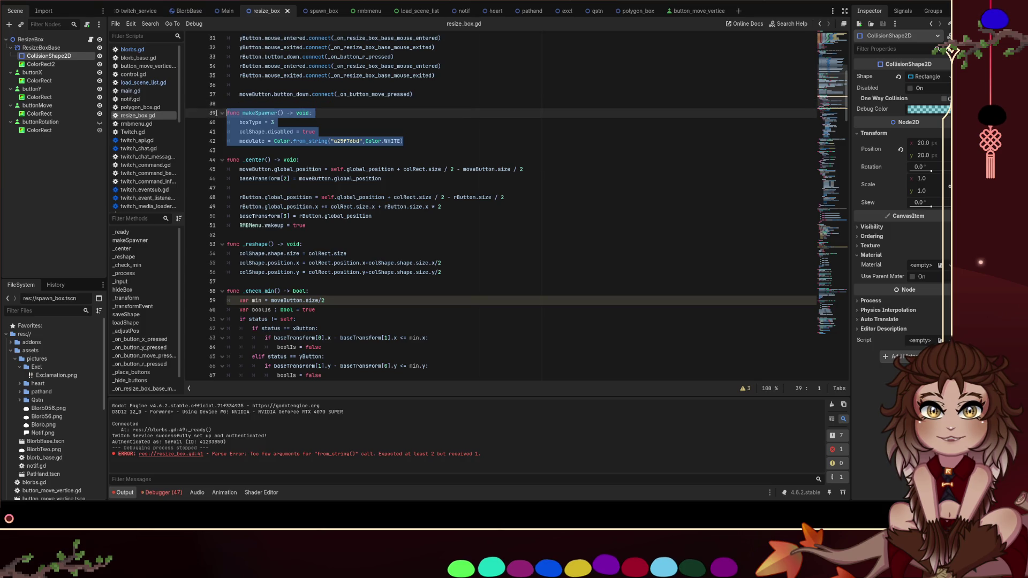
{"action": "key", "text": "ctrl+c"}
{"action": "left_click", "coordinate": [445, 137]}
{"action": "key", "text": "Return"}
{"action": "key", "text": "Return"}
{"action": "key", "text": "ctrl+v"}
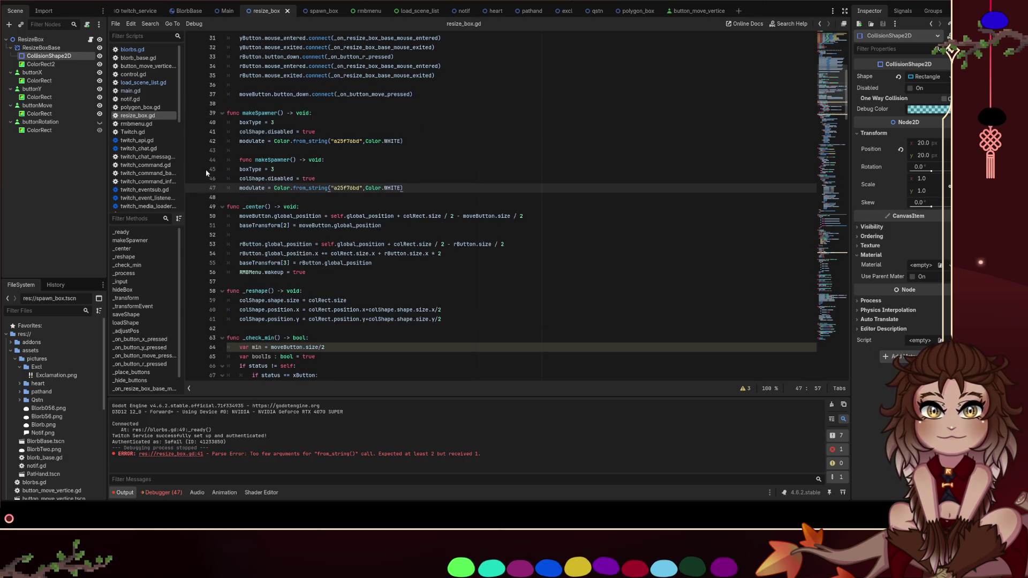
{"action": "left_click", "coordinate": [237, 160]}
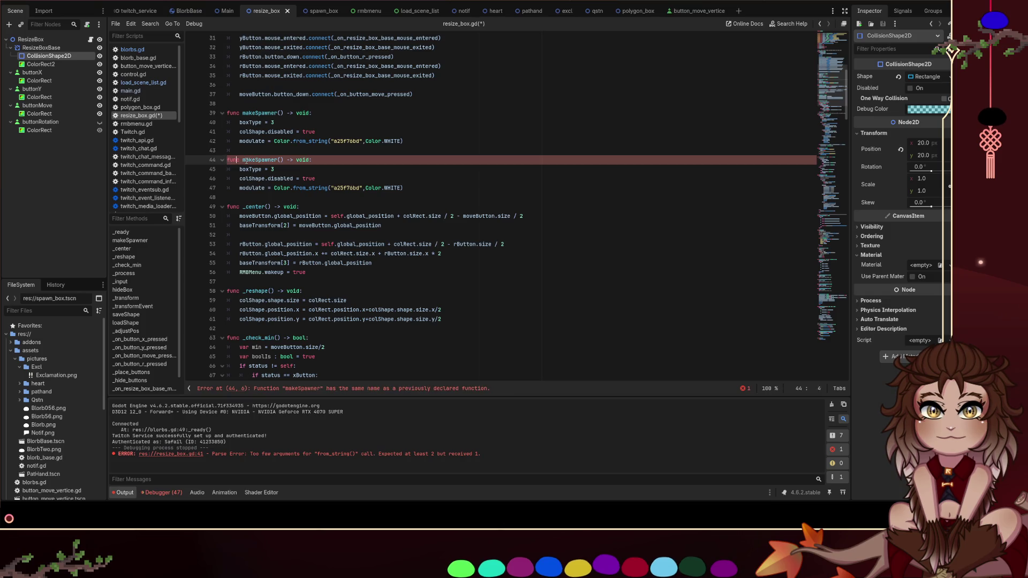
{"action": "key", "text": "shift+Left"}
{"action": "key", "text": "shift+Left"}
{"action": "key", "text": "shift+Left"}
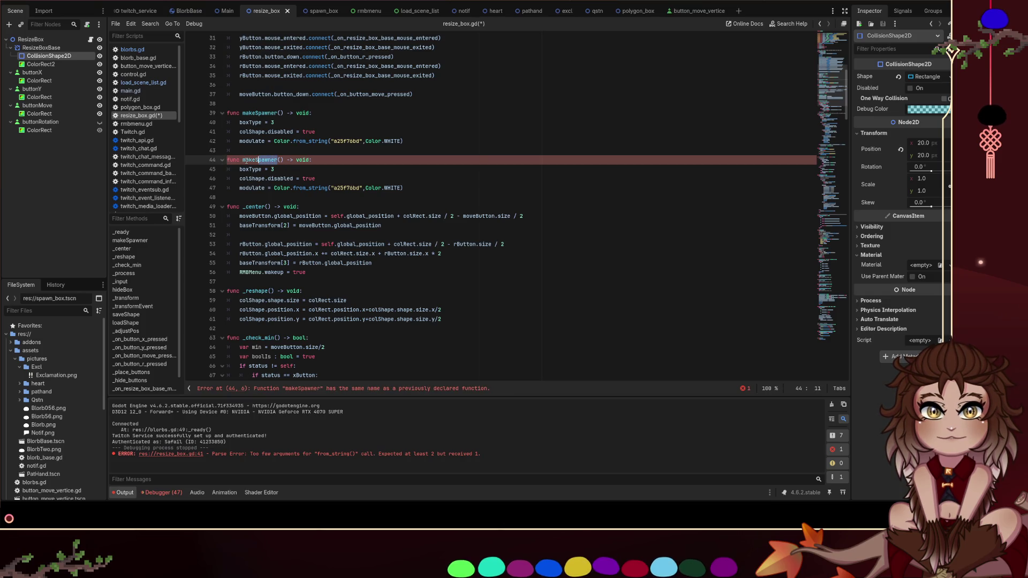
{"action": "type", "text": "Hitbox"}
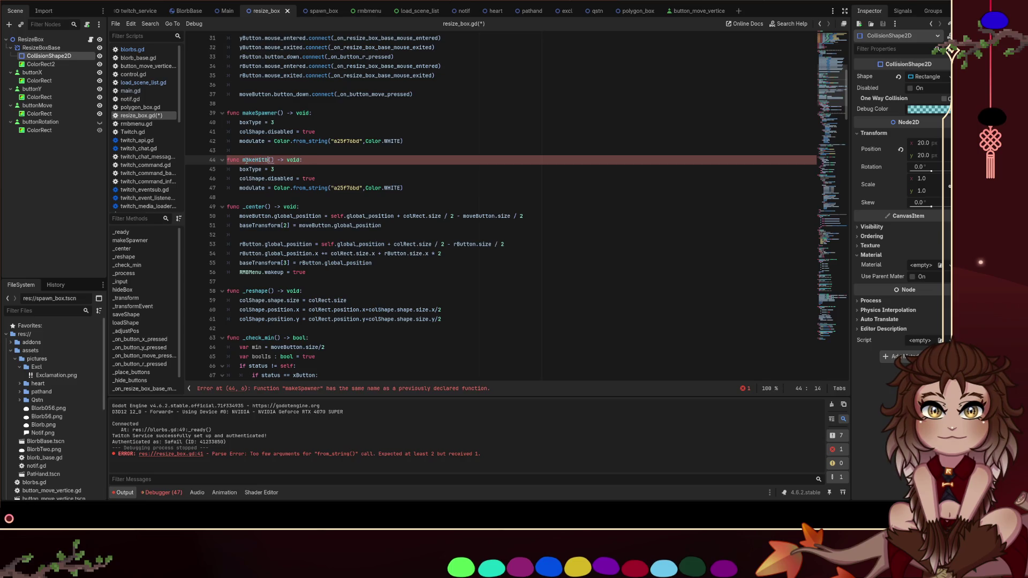
Make makeHitbox set boxType = 2, disabled = false and modulate = Color.WHITE, then save
{"action": "key", "text": "Down"}
{"action": "key", "text": "BackSpace"}
{"action": "type", "text": "2"}
{"action": "key", "text": "Down"}
{"action": "key", "text": "ctrl+BackSpace"}
{"action": "type", "text": "false"}
{"action": "left_click_drag", "start_coordinate": [401, 187], "coordinate": [295, 188]}
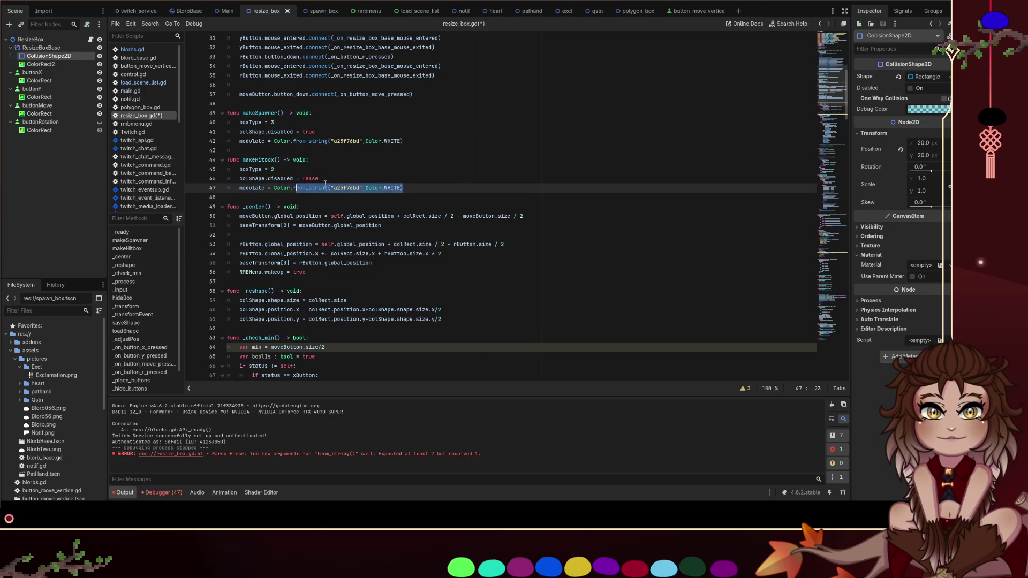
{"action": "type", "text": "White"}
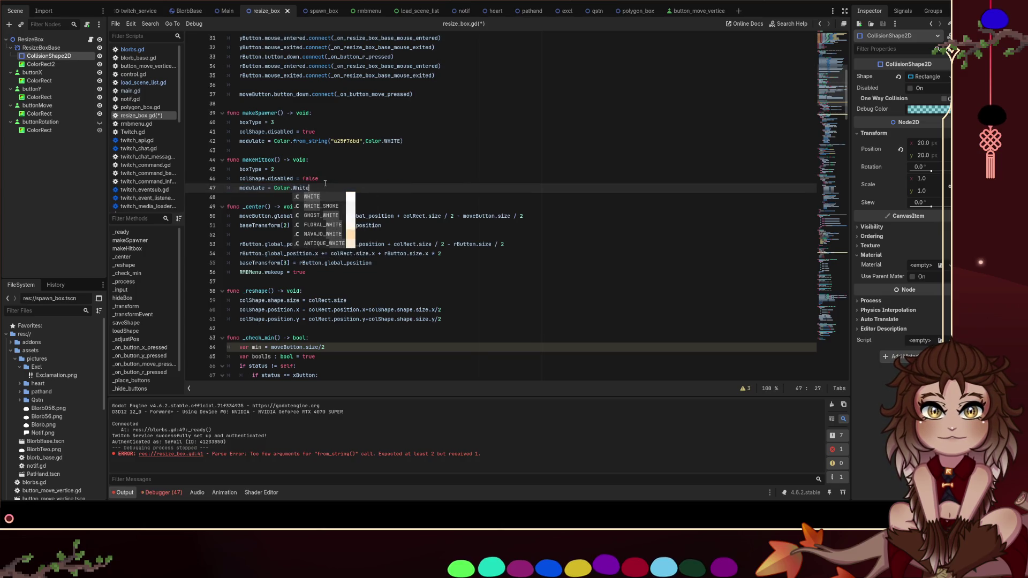
{"action": "key", "text": "Return"}
{"action": "key", "text": "ctrl+s"}
{"action": "left_click", "coordinate": [370, 140]}
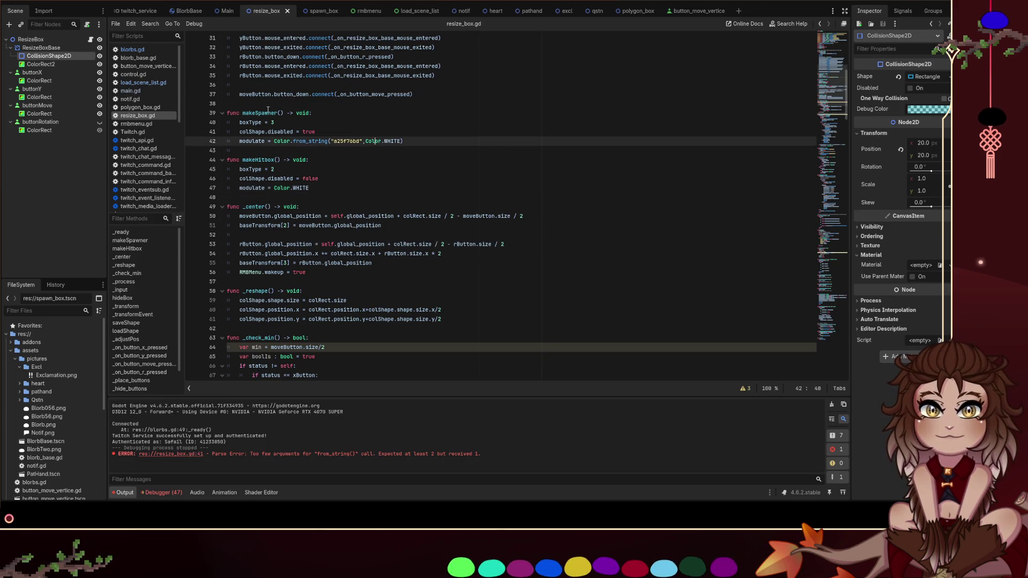
{"action": "double_click", "coordinate": [259, 113]}
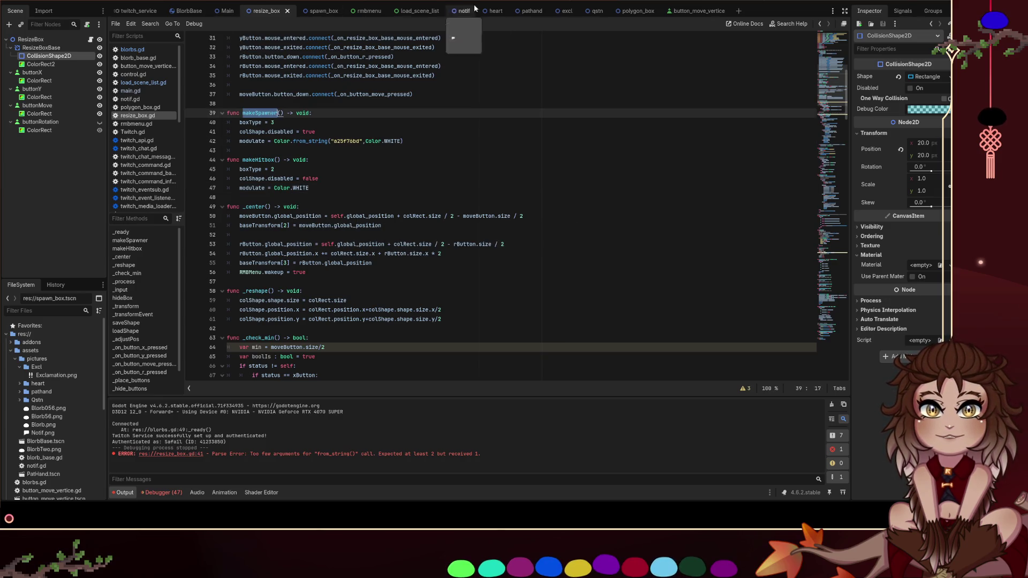
Switch to the Main scene's 2D canvas and select the Boxes node
{"action": "left_click", "coordinate": [493, 2]}
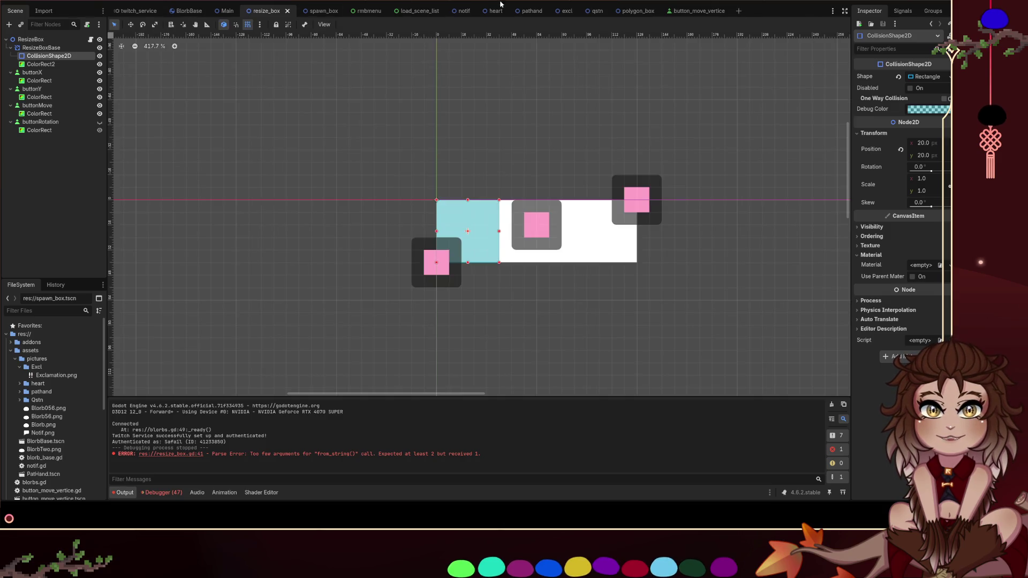
{"action": "left_click", "coordinate": [469, 2]}
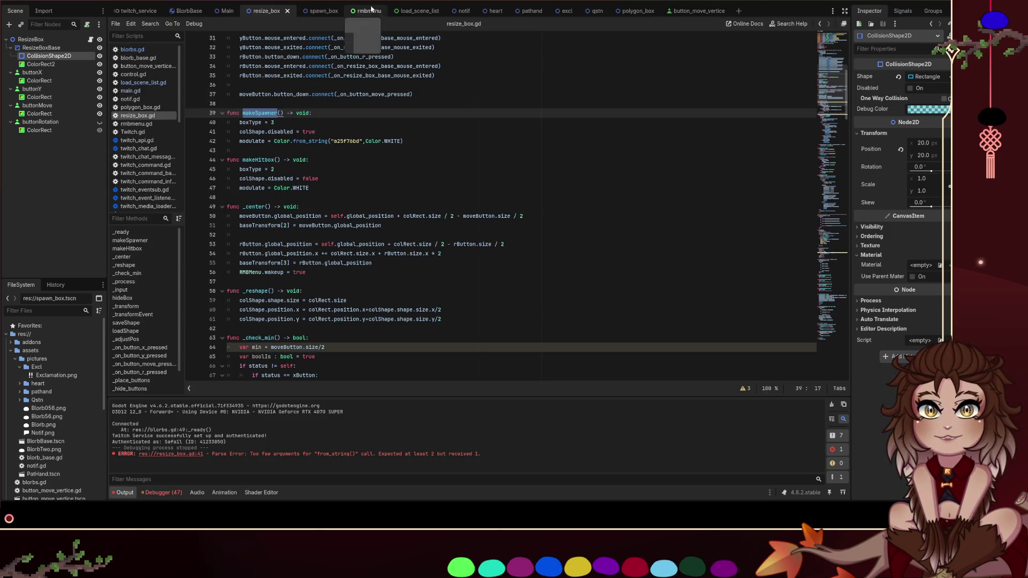
{"action": "left_click", "coordinate": [224, 12]}
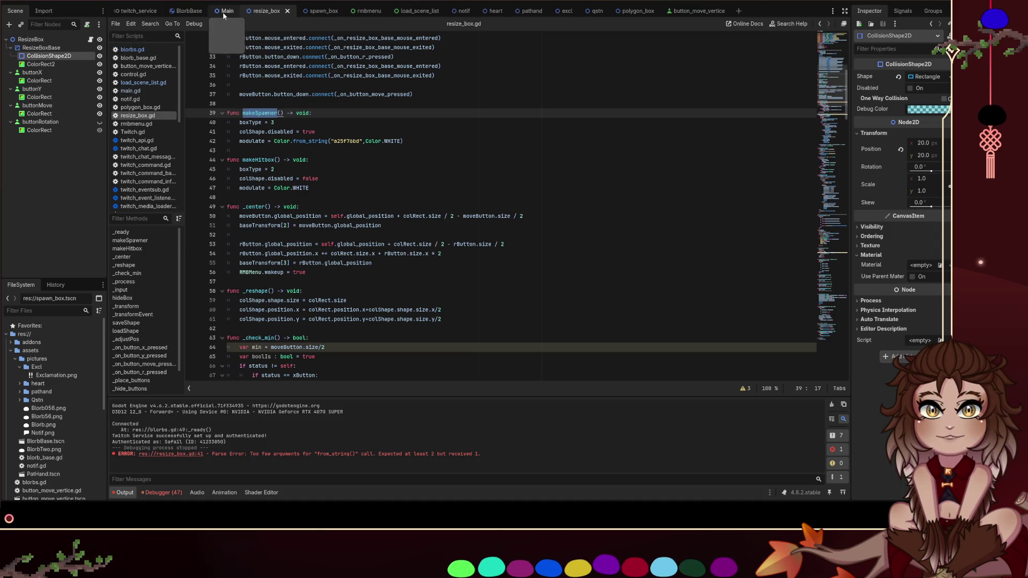
{"action": "left_click", "coordinate": [441, 2]}
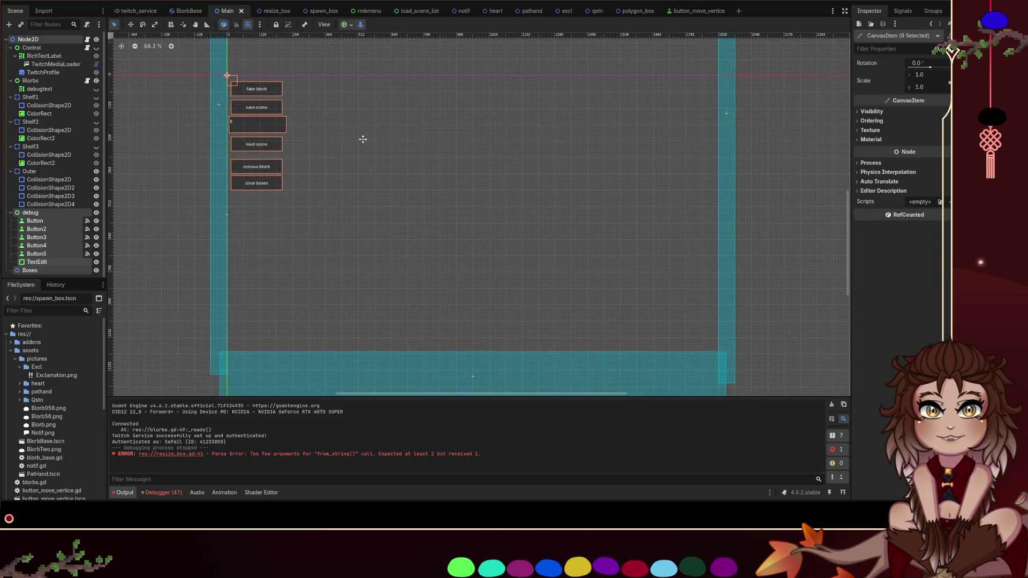
{"action": "scroll", "coordinate": [285, 104], "scroll_direction": "up", "scroll_amount": 5}
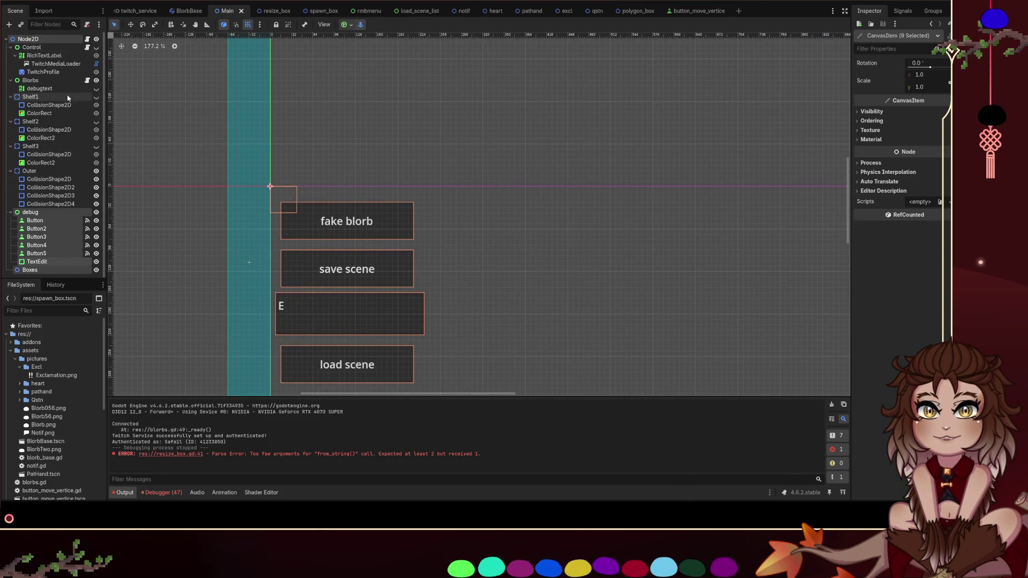
{"action": "left_click", "coordinate": [43, 270]}
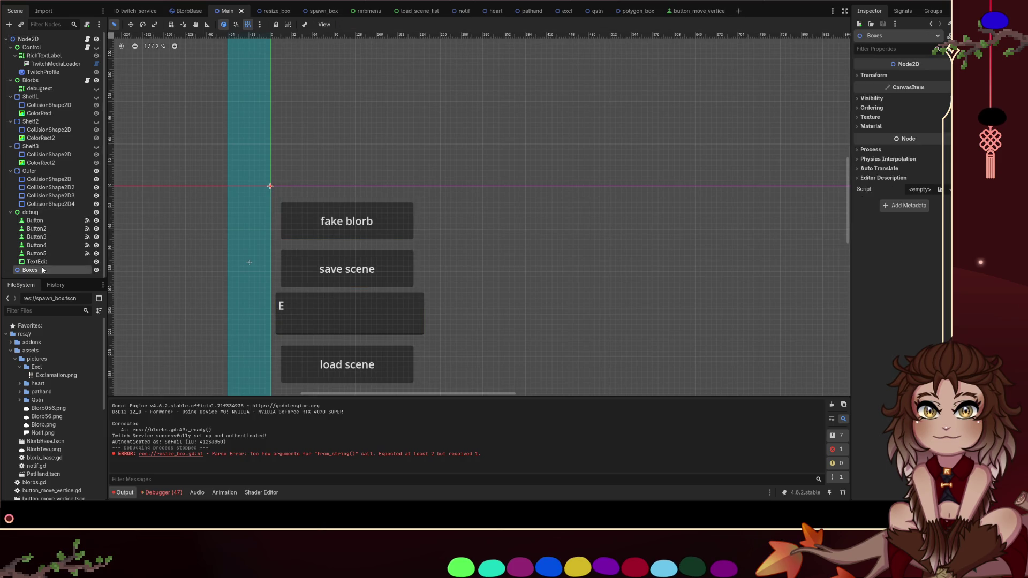
Open blorbs.gd, search for 'spawner', and jump to the spawnboxCreate definition
{"action": "left_click", "coordinate": [87, 39]}
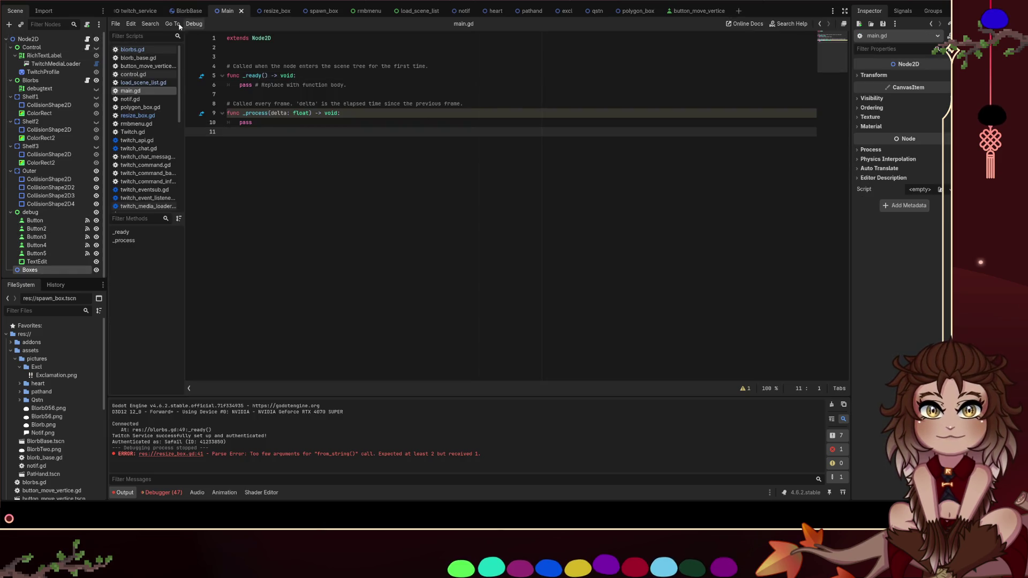
{"action": "left_click", "coordinate": [132, 49]}
{"action": "key", "text": "ctrl+f"}
{"action": "type", "text": "spawner"}
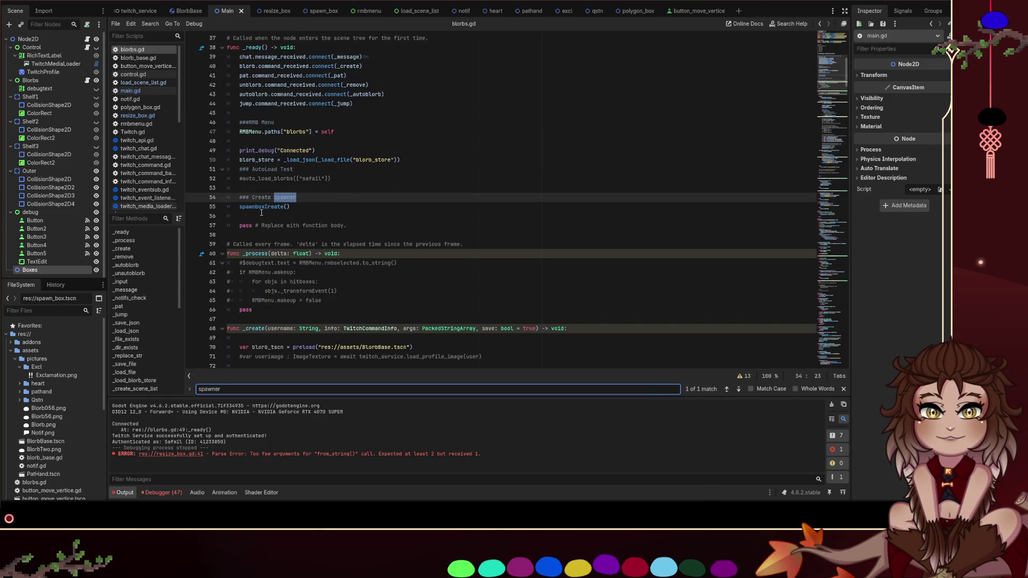
{"action": "left_click", "coordinate": [271, 207], "text": "ctrl"}
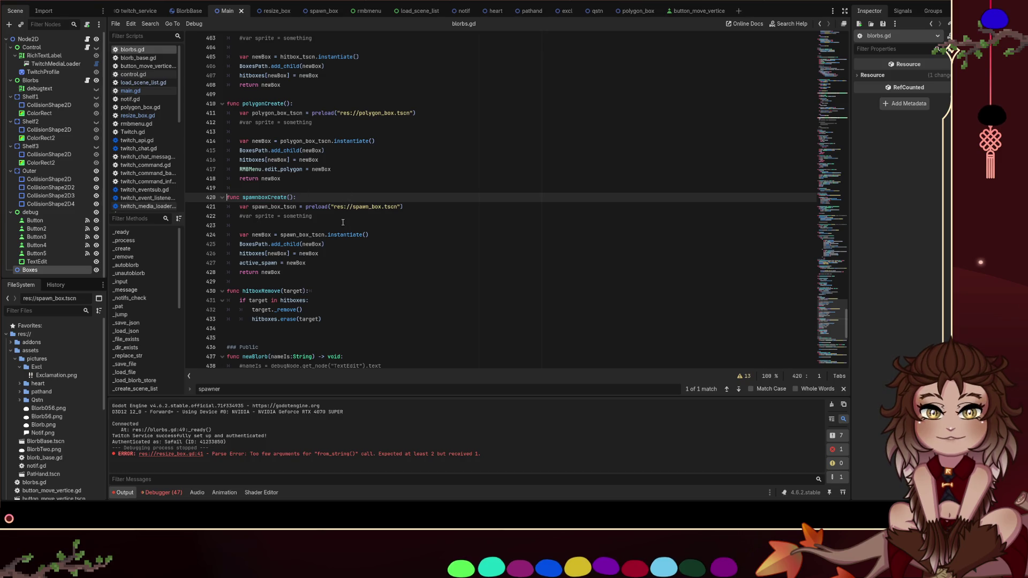
{"action": "left_click", "coordinate": [369, 207]}
{"action": "key", "text": "BackSpace"}
{"action": "key", "text": "BackSpace"}
{"action": "key", "text": "BackSpace"}
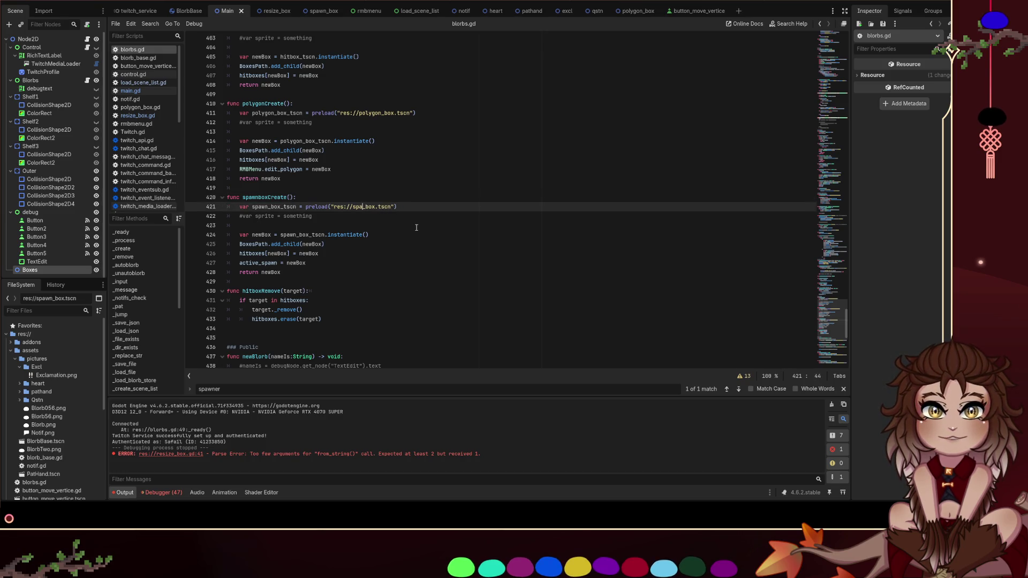
Undo the accidental path edit and comment out the old spawn_box preload, instantiate and add_child lines
{"action": "key", "text": "BackSpace"}
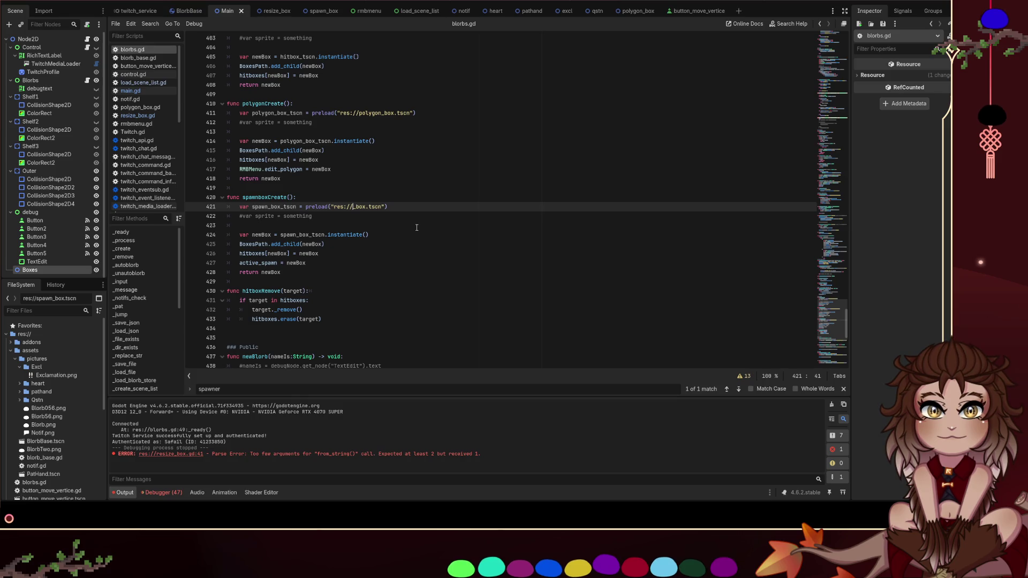
{"action": "scroll", "coordinate": [417, 227], "scroll_direction": "up", "scroll_amount": 2}
{"action": "key", "text": "ctrl+z"}
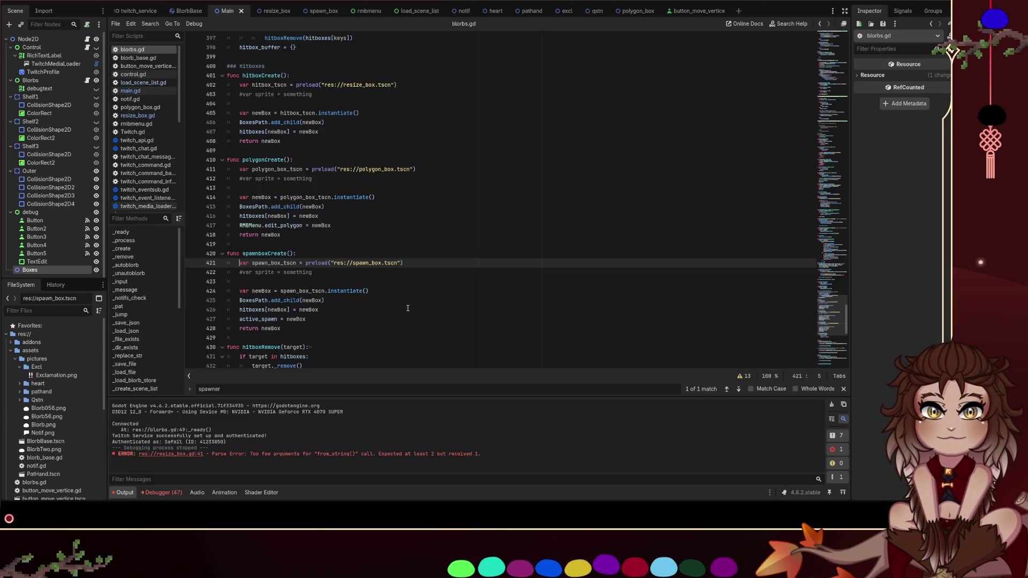
{"action": "type", "text": "#"}
{"action": "key", "text": "Down"}
{"action": "key", "text": "Down"}
{"action": "key", "text": "Down"}
{"action": "type", "text": "#"}
{"action": "key", "text": "Down"}
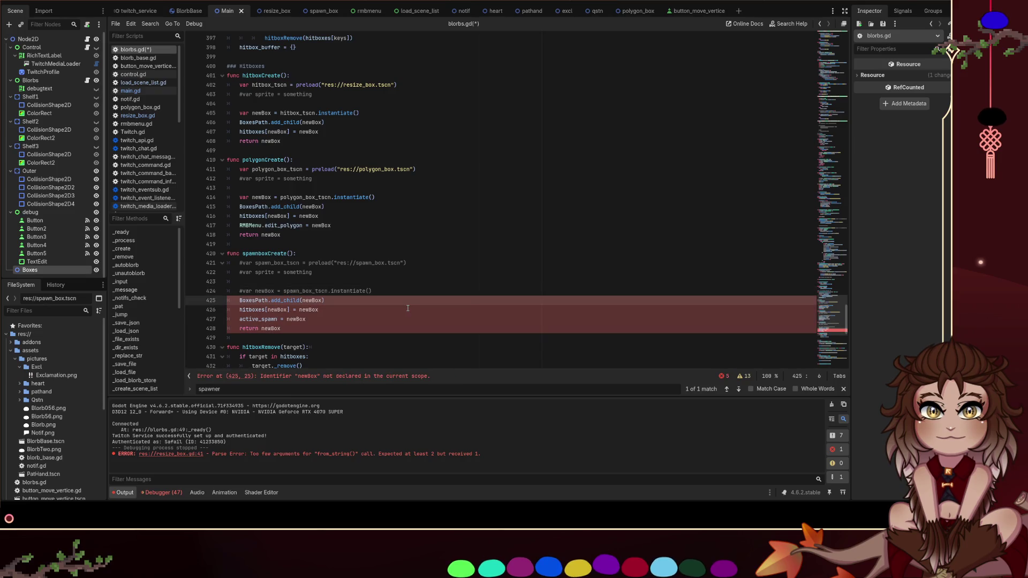
{"action": "type", "text": "#"}
{"action": "key", "text": "Down"}
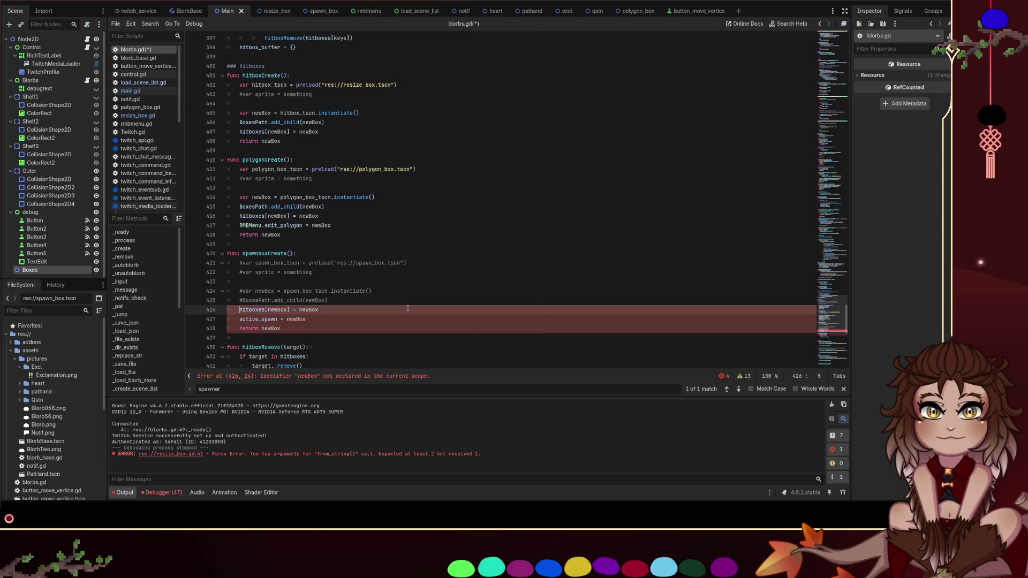
{"action": "type", "text": "#"}
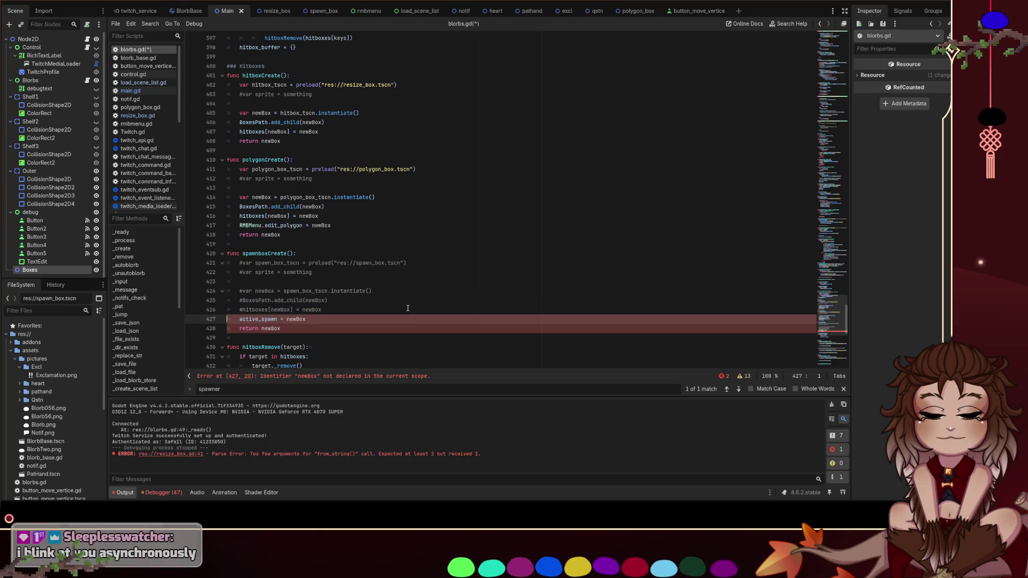
Add var newBox = hitboxCreate() and a newBox.makeSpawn() call below the commented lines
{"action": "key", "text": "End"}
{"action": "key", "text": "Return"}
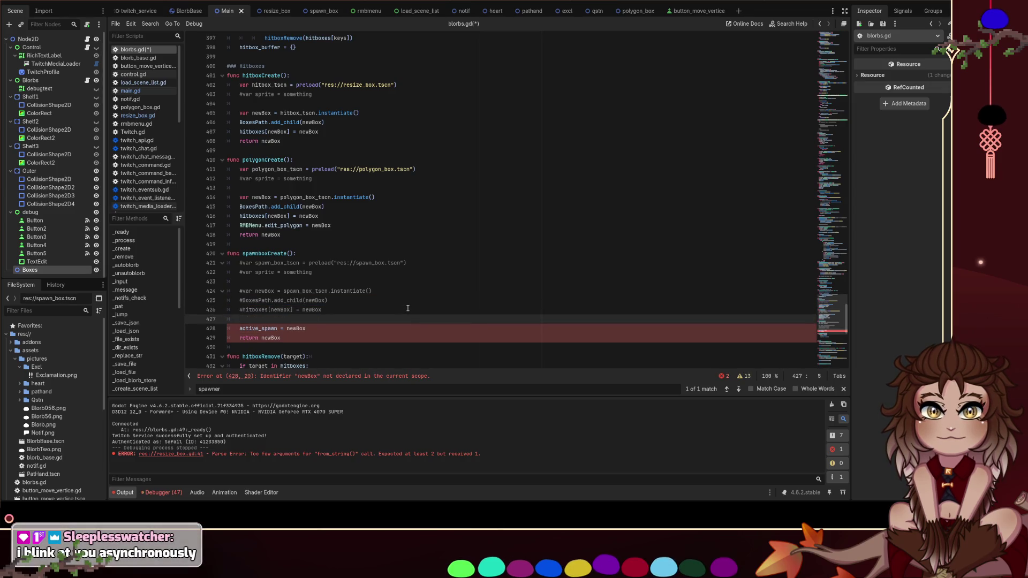
{"action": "type", "text": "var ne"}
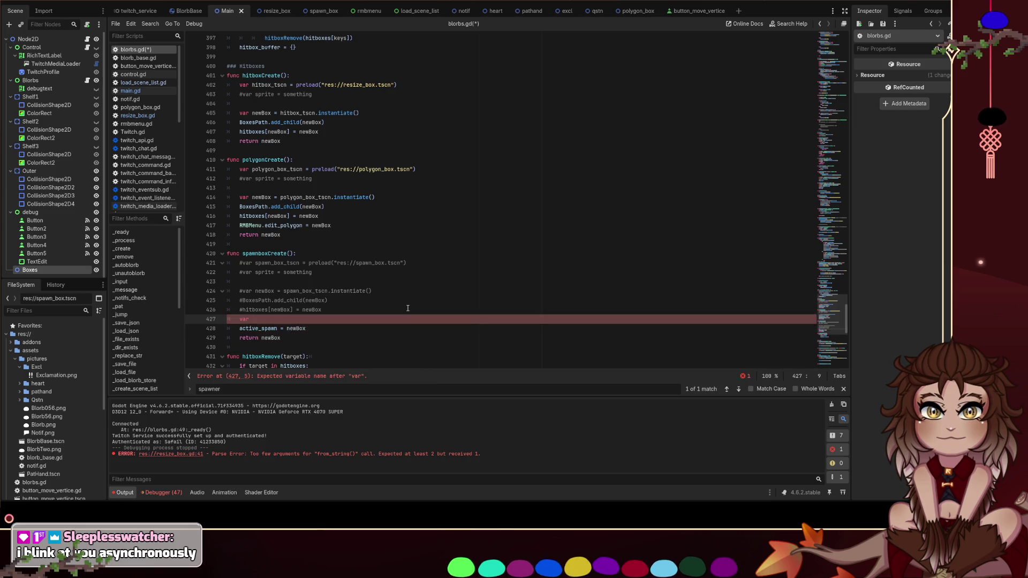
{"action": "type", "text": "wBox = "}
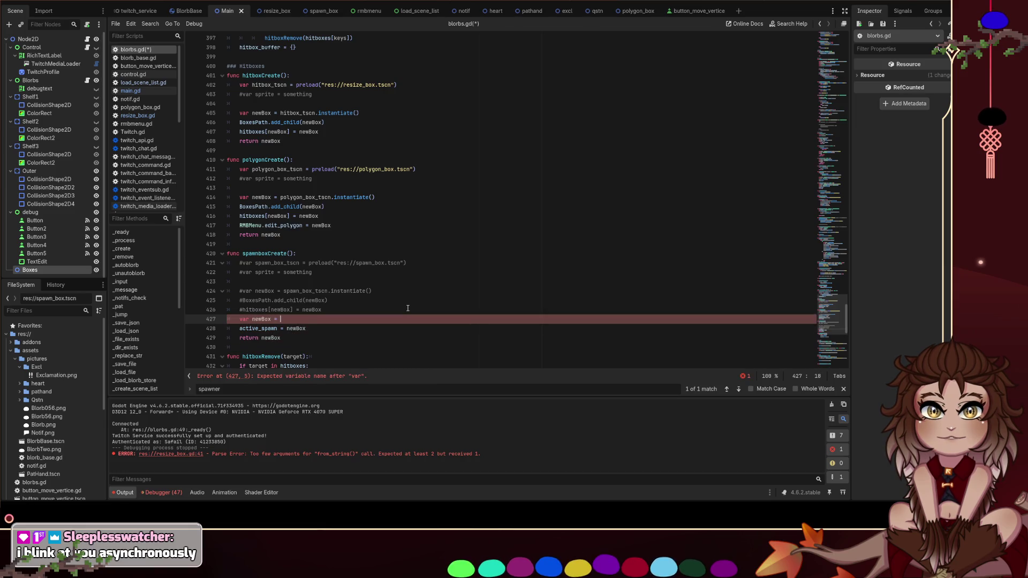
{"action": "type", "text": "hitbox"}
{"action": "key", "text": "Return"}
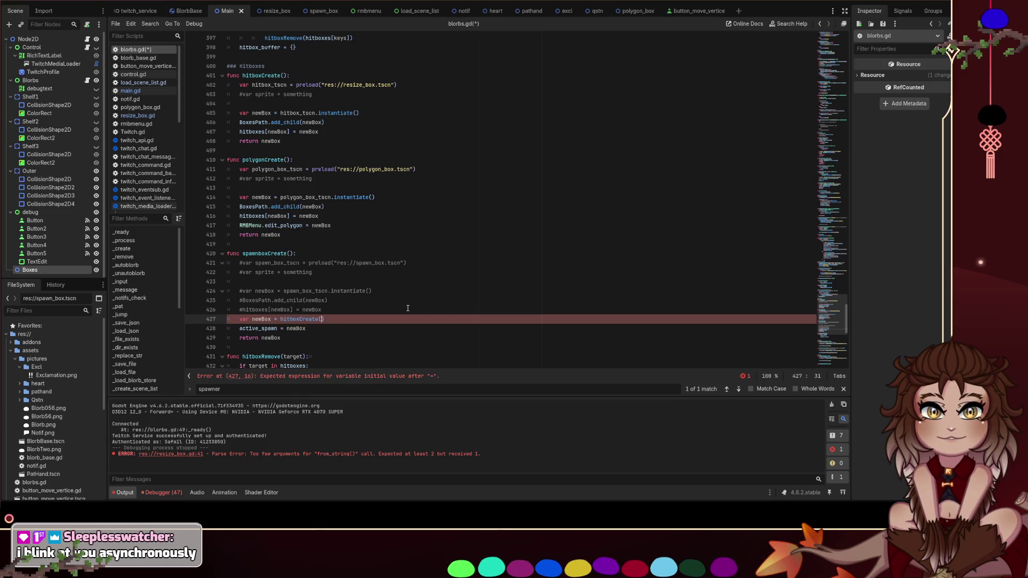
{"action": "type", "text": ")"}
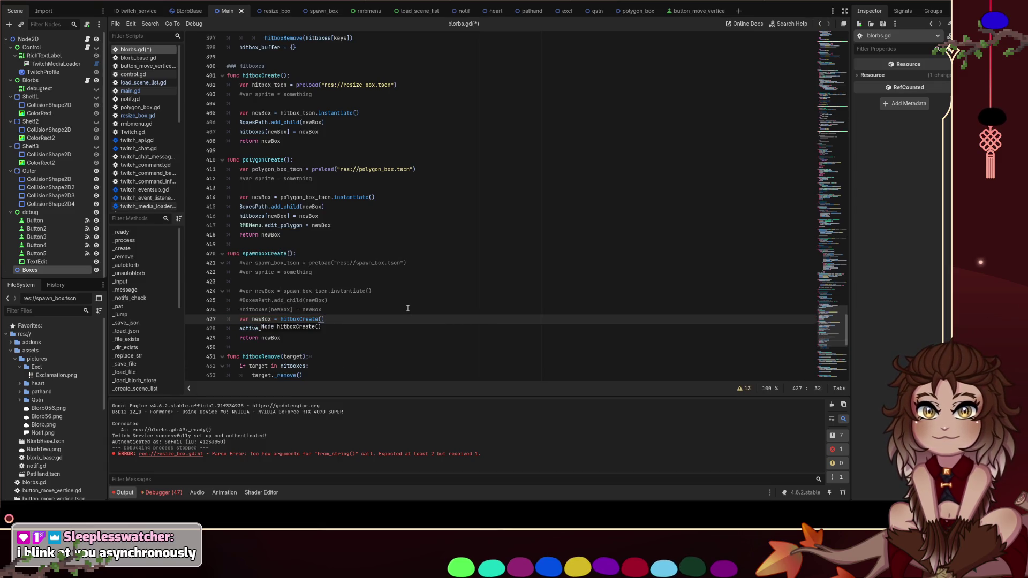
{"action": "key", "text": "Return"}
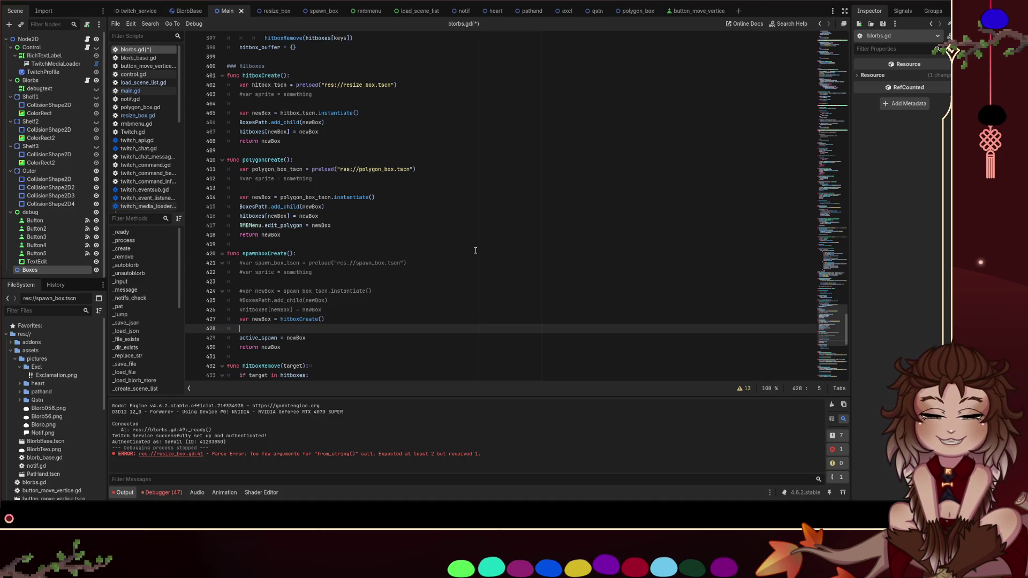
{"action": "type", "text": "newBox."}
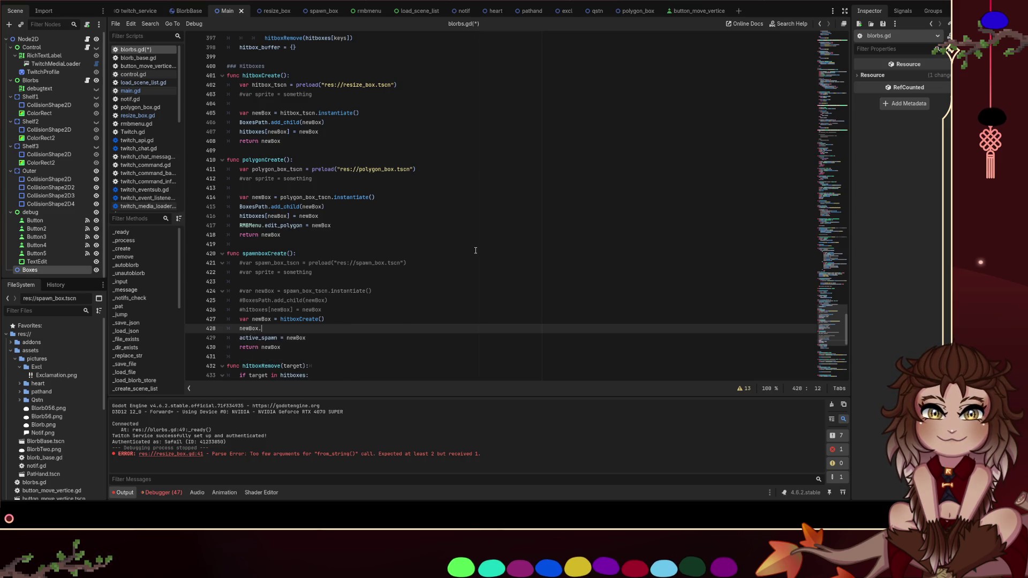
{"action": "type", "text": "makeS"}
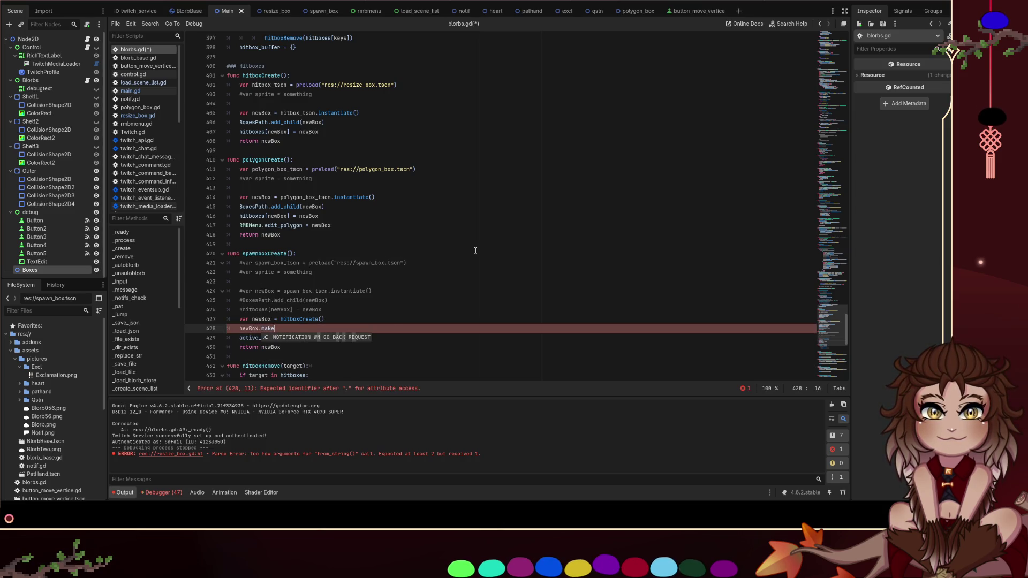
{"action": "type", "text": "p"}
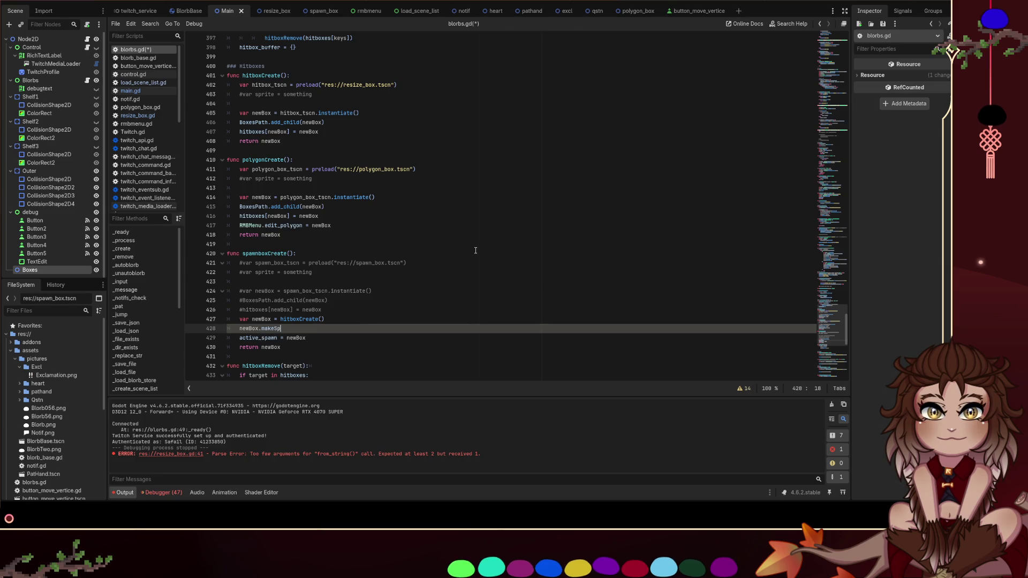
{"action": "type", "text": "awn("}
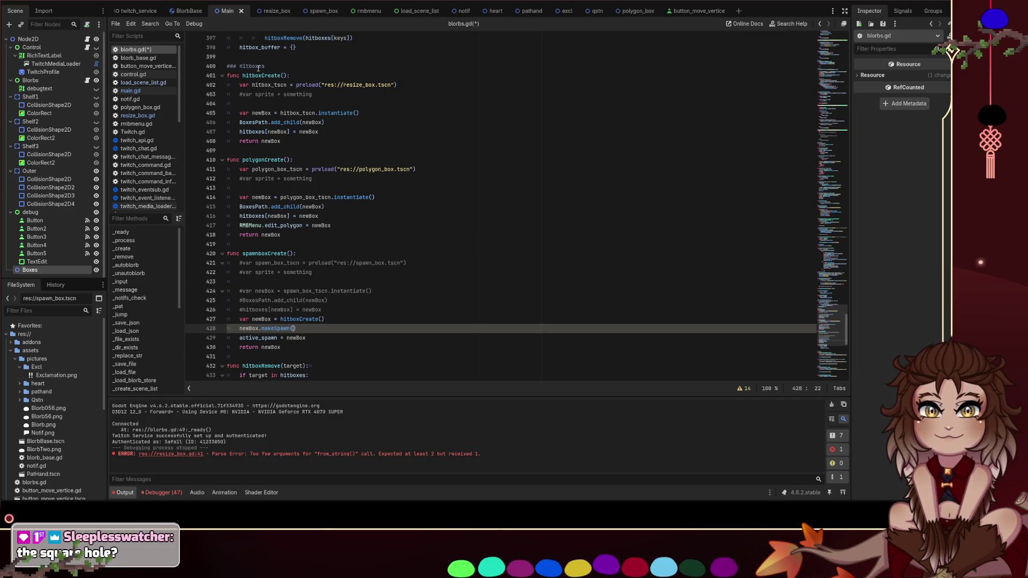
{"action": "left_click", "coordinate": [276, 12]}
Check the makeSpawner function's name in resize_box.gd from the resize_box scene
{"action": "left_click", "coordinate": [216, 12]}
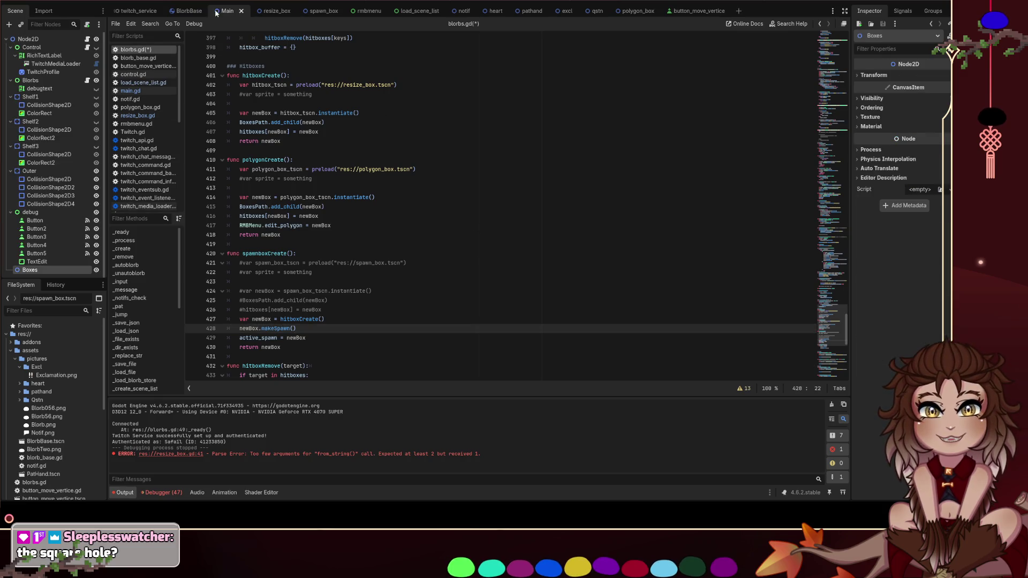
{"action": "left_click", "coordinate": [276, 12]}
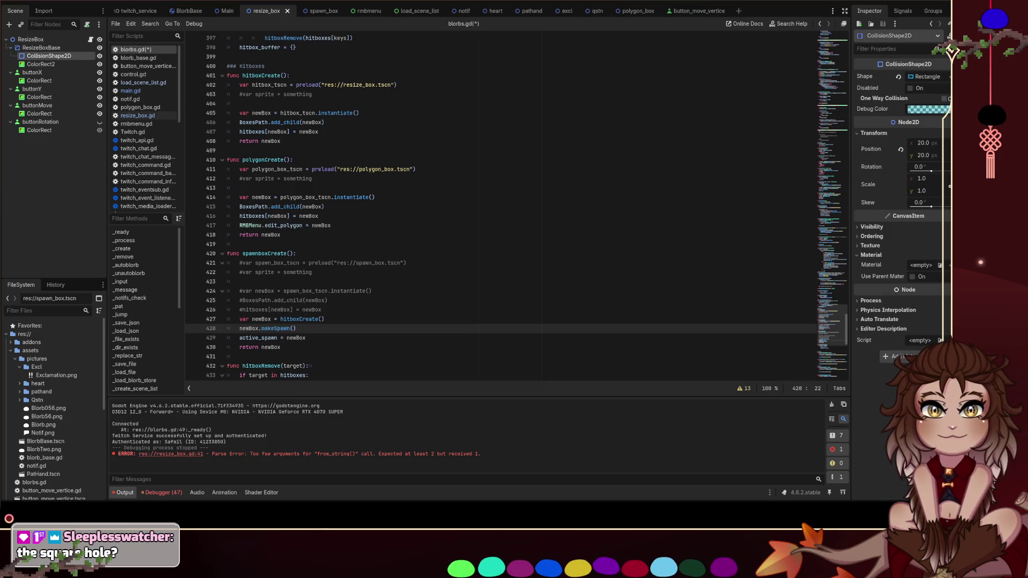
{"action": "left_click", "coordinate": [418, 2]}
{"action": "left_click", "coordinate": [459, 2]}
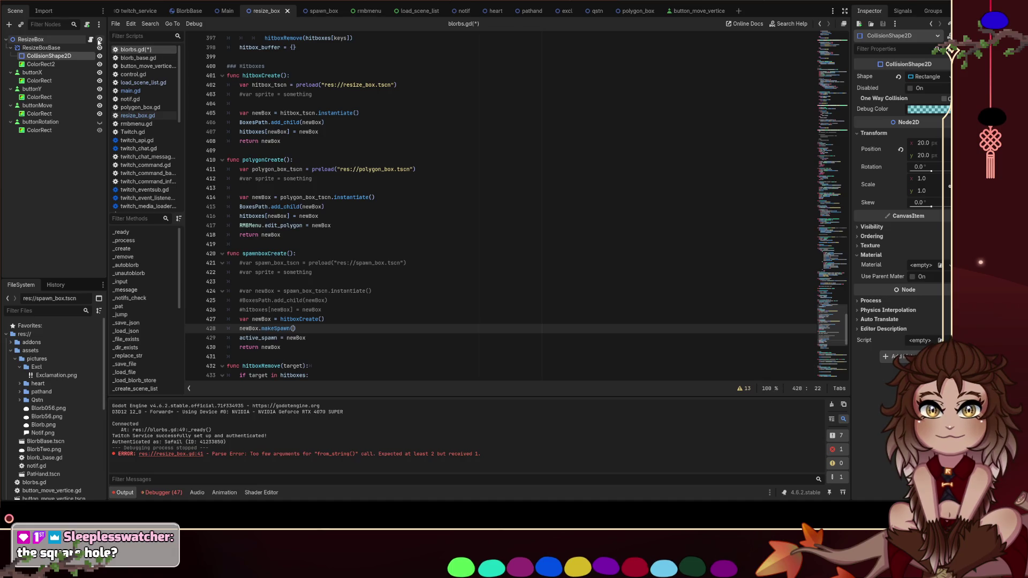
{"action": "left_click", "coordinate": [91, 40]}
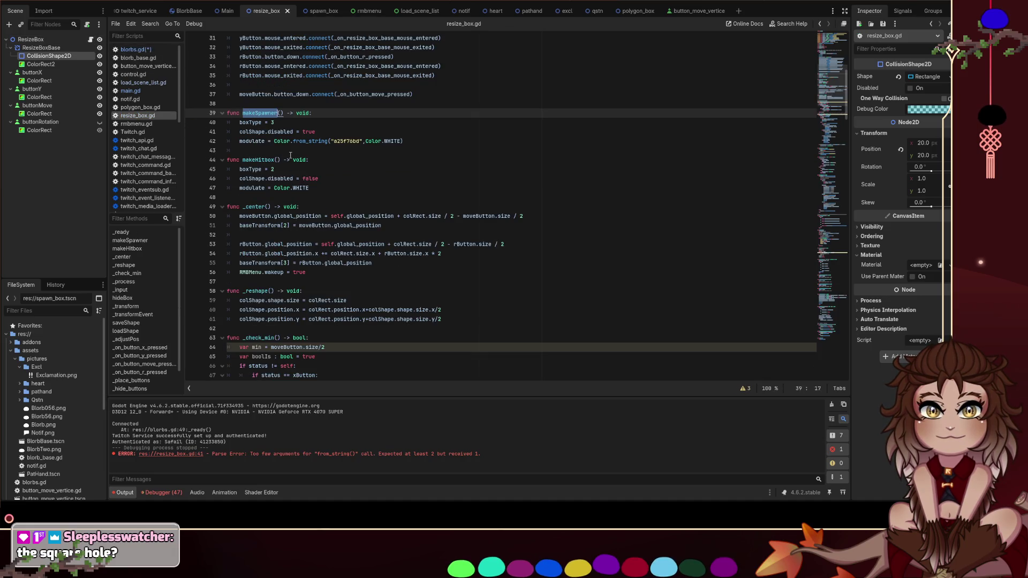
Correct the call to newBox.makeSpawner() in blorbs.gd, save, and run the project
{"action": "left_click", "coordinate": [149, 49]}
{"action": "type", "text": "er"}
{"action": "key", "text": "ctrl+s"}
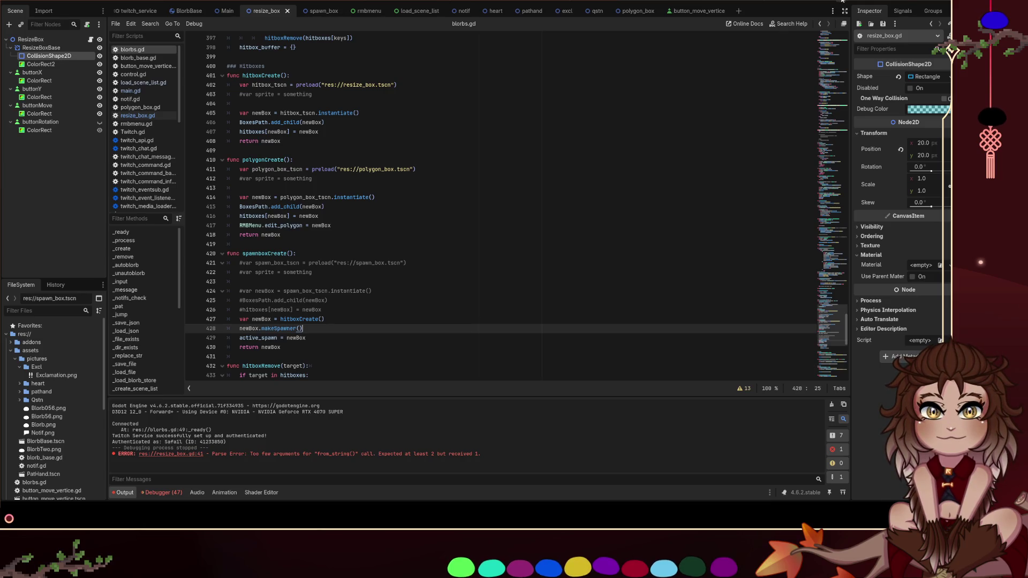
{"action": "left_click", "coordinate": [843, 1]}
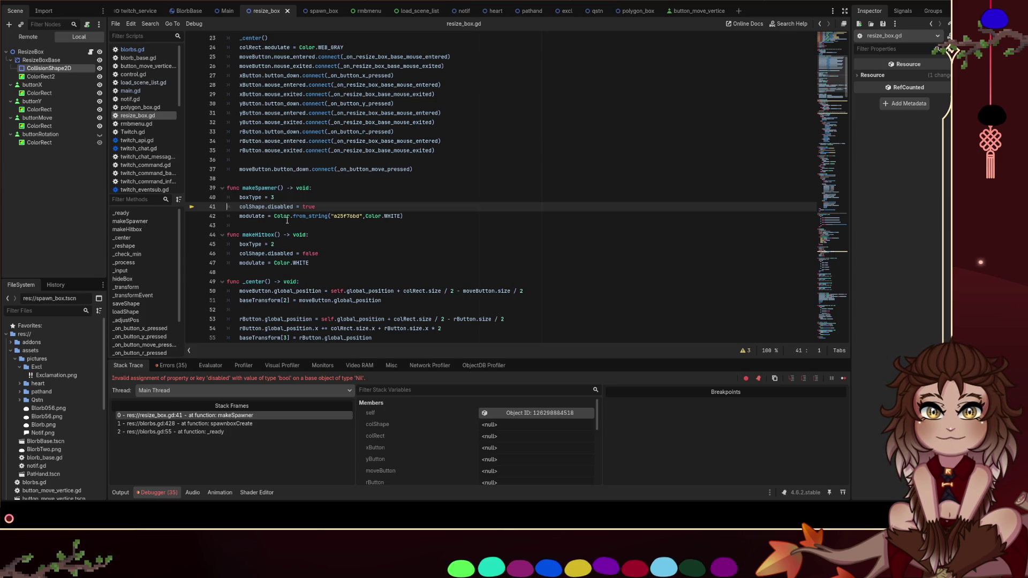
Select the full colShape get_node declaration on line 3 of resize_box.gd
{"action": "scroll", "coordinate": [298, 196], "scroll_direction": "up", "scroll_amount": 6}
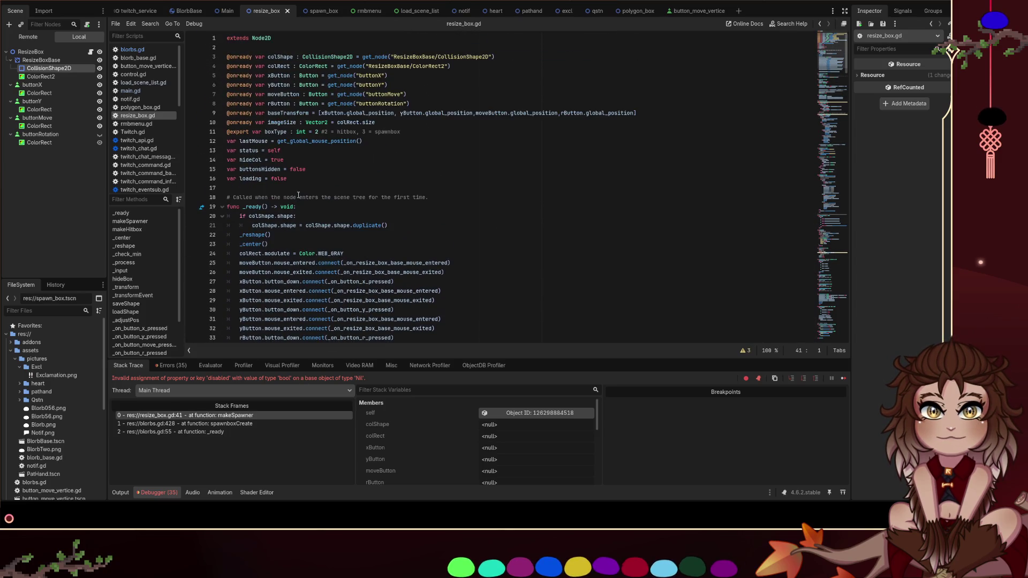
{"action": "scroll", "coordinate": [278, 65], "scroll_direction": "down", "scroll_amount": 5}
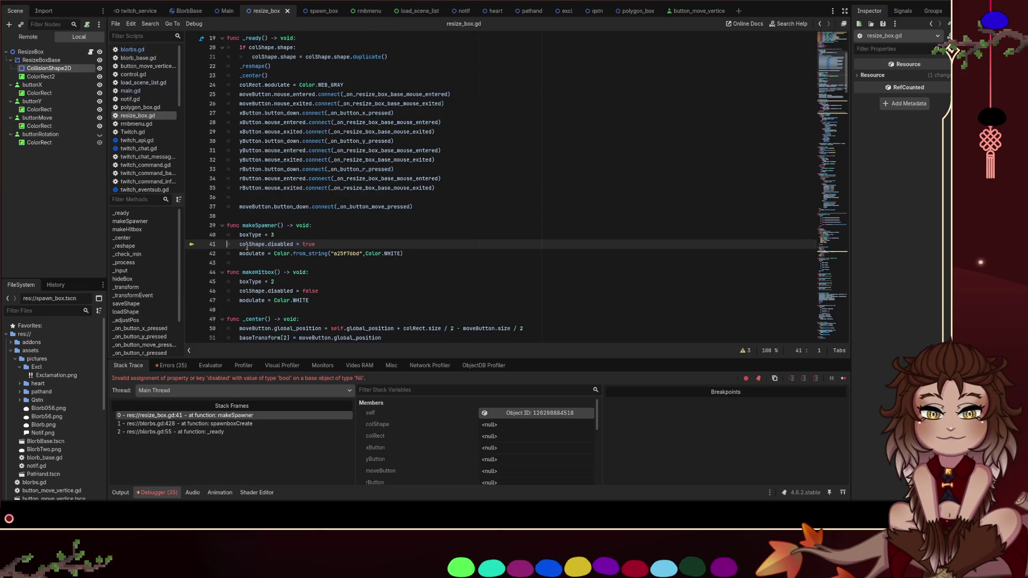
{"action": "scroll", "coordinate": [246, 247], "scroll_direction": "up", "scroll_amount": 2}
{"action": "scroll", "coordinate": [318, 227], "scroll_direction": "down", "scroll_amount": 7}
{"action": "scroll", "coordinate": [320, 176], "scroll_direction": "up", "scroll_amount": 1}
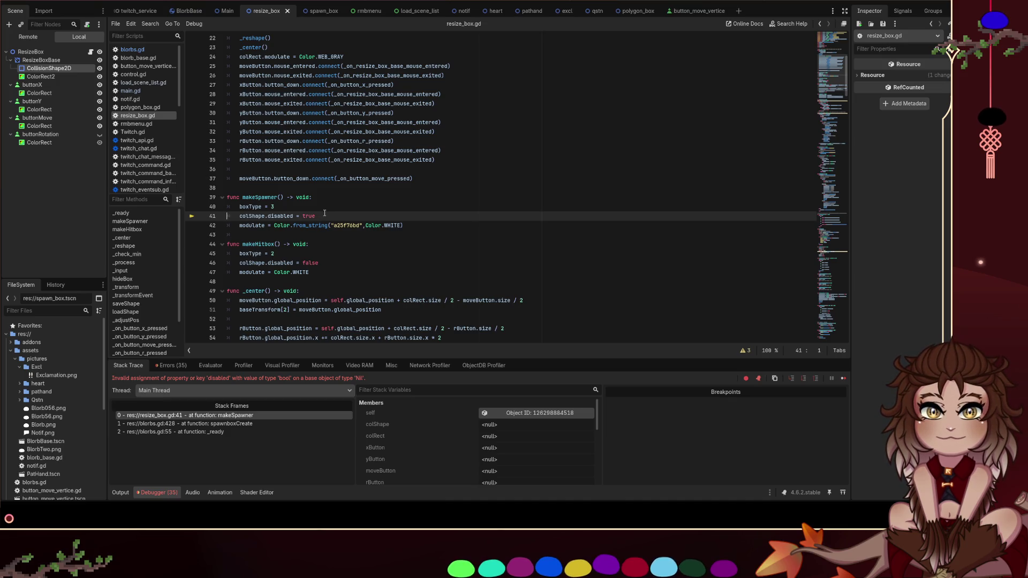
{"action": "scroll", "coordinate": [324, 213], "scroll_direction": "up", "scroll_amount": 7}
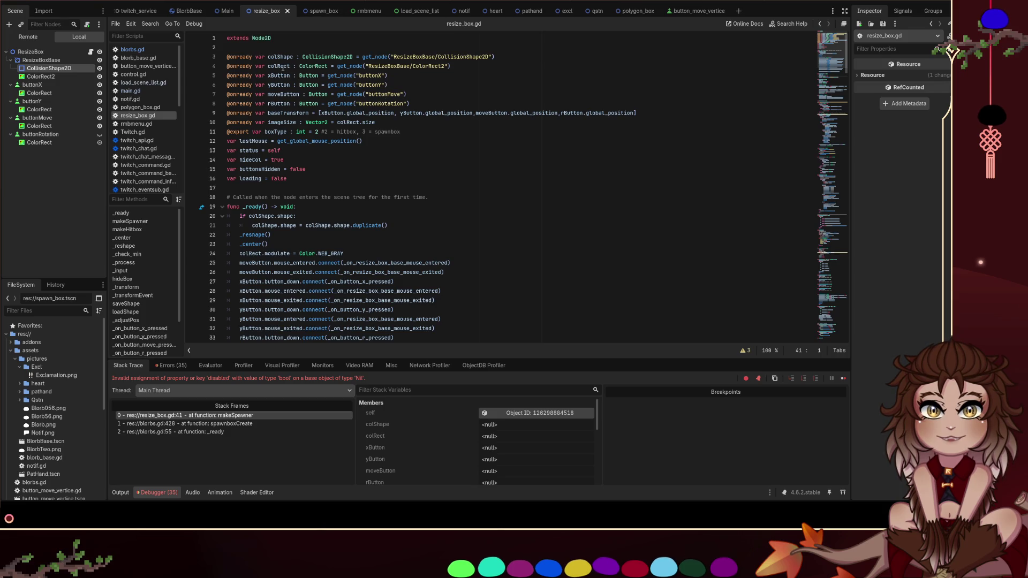
{"action": "double_click", "coordinate": [269, 57]}
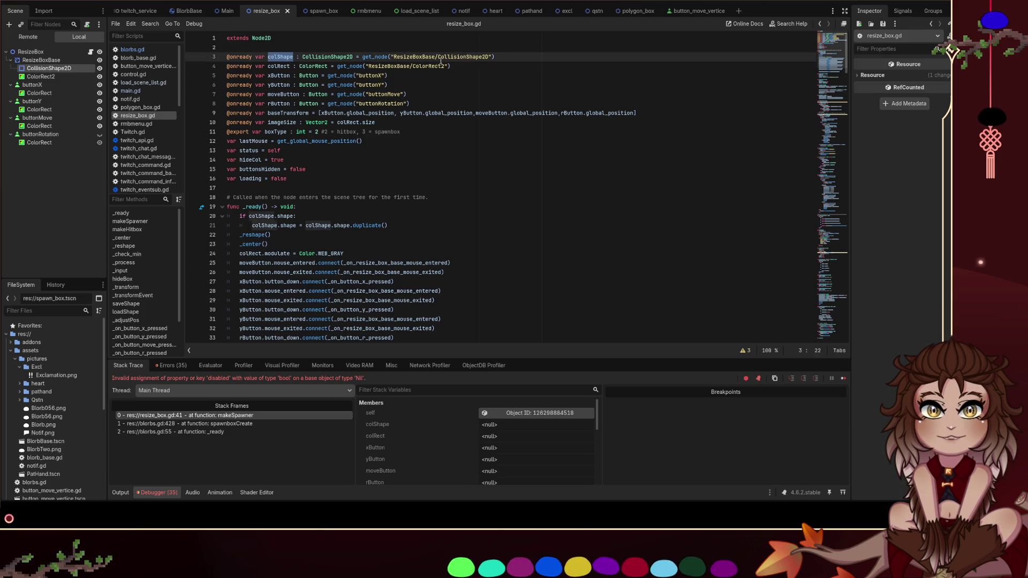
{"action": "left_click_drag", "start_coordinate": [497, 56], "coordinate": [268, 57]}
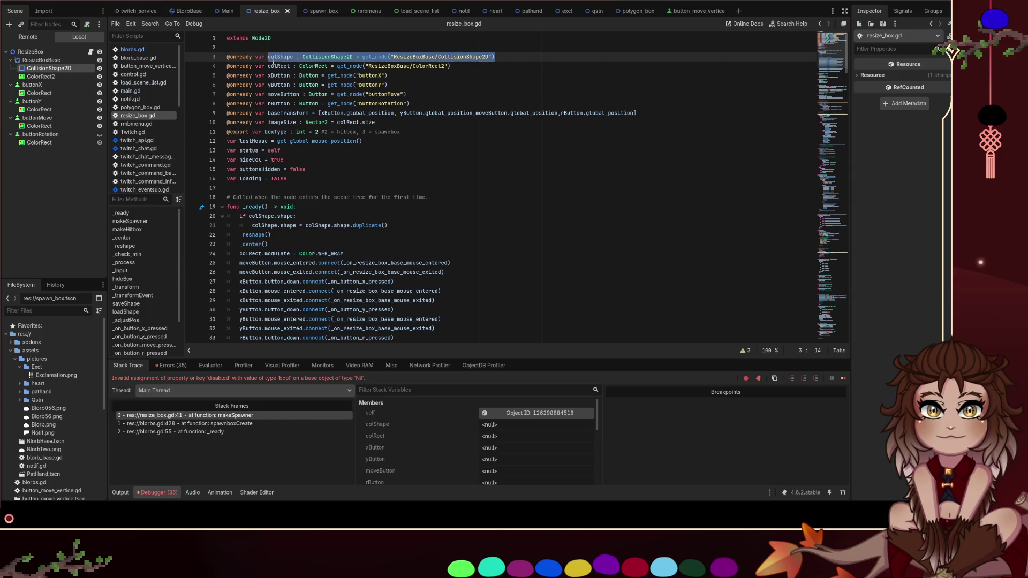
In makeSpawner, add 'var Shape : CollisionShape2D = get_node(...)' below boxType = 3
{"action": "scroll", "coordinate": [329, 167], "scroll_direction": "down", "scroll_amount": 9}
{"action": "left_click", "coordinate": [336, 153]}
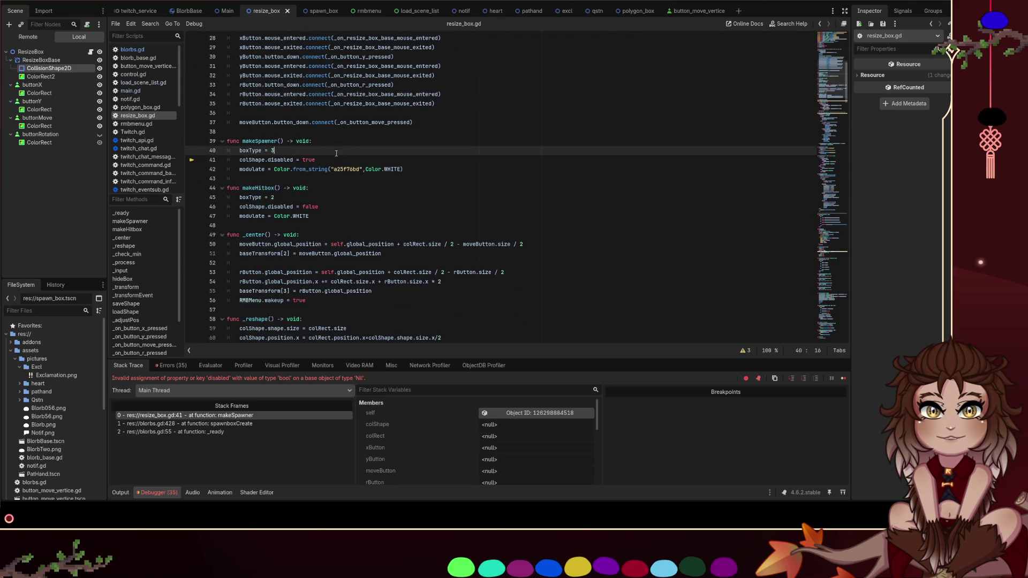
{"action": "key", "text": "Return"}
{"action": "type", "text": "var"}
{"action": "type", "text": "colShape : CollisionShape2D = get_node(\"ResizeBoxBase/CollisionShape2D\")"}
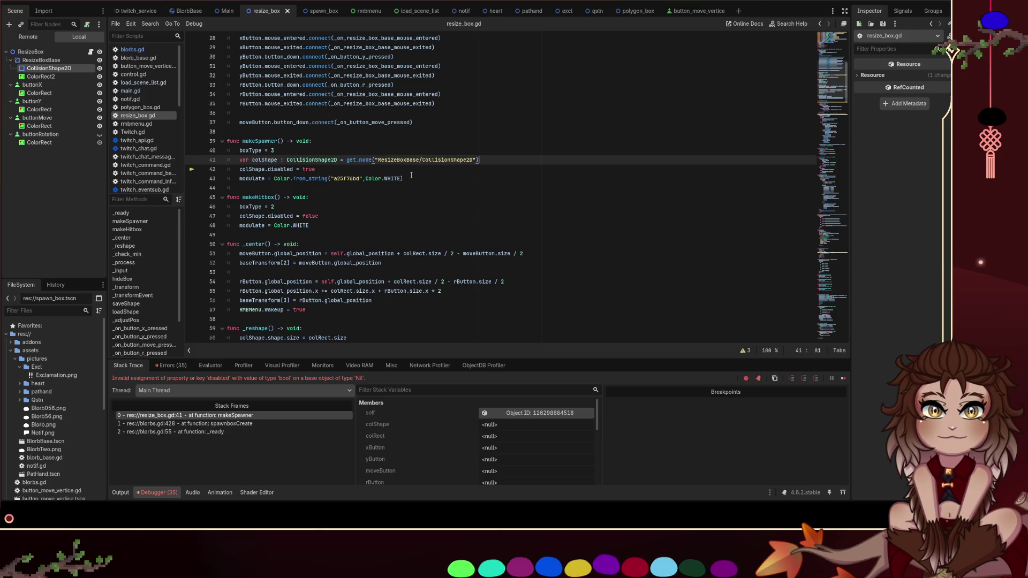
{"action": "left_click", "coordinate": [252, 160]}
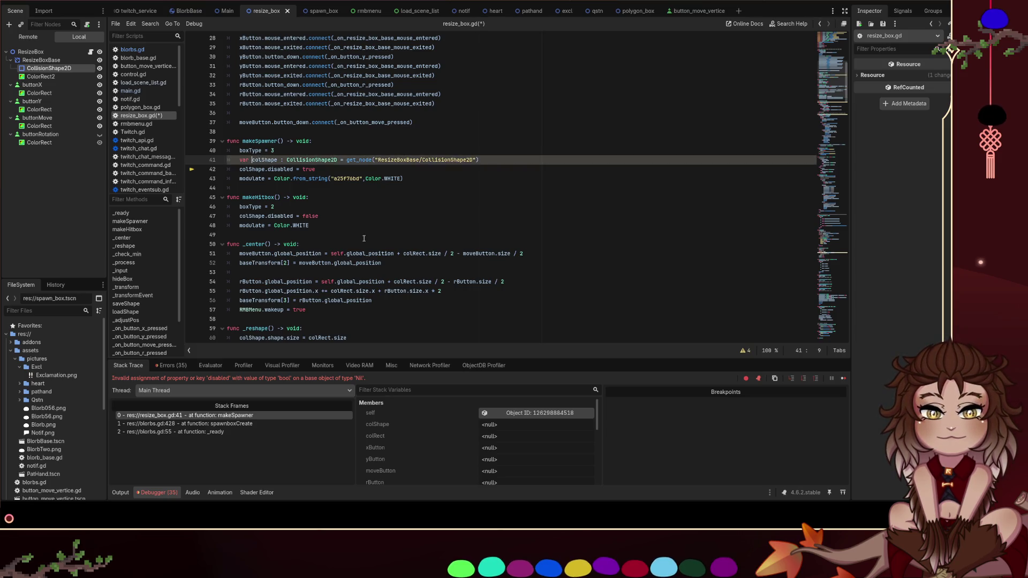
{"action": "key", "text": "ctrl+shift+Left"}
{"action": "key", "text": "ctrl+shift+Right"}
{"action": "key", "text": "ctrl+shift+Right"}
{"action": "type", "text": "Shape"}
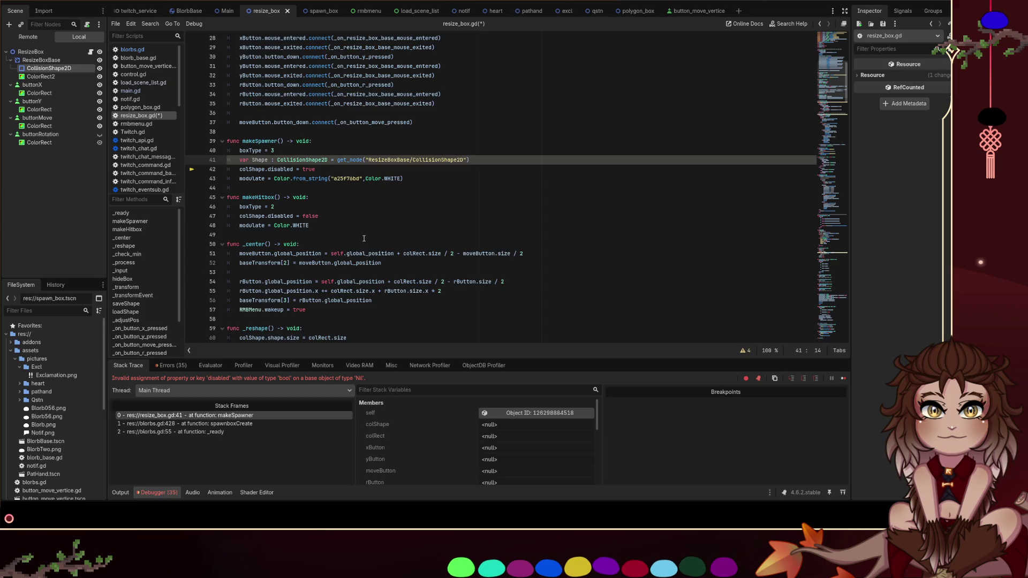
{"action": "left_click_drag", "start_coordinate": [470, 160], "coordinate": [229, 160]}
Make line 42 'Shape.disabled = true', copy both Shape lines over makeHitbox's colShape line, save, and rerun
{"action": "double_click", "coordinate": [259, 161]}
{"action": "key", "text": "ctrl+c"}
{"action": "double_click", "coordinate": [249, 169]}
{"action": "key", "text": "ctrl+v"}
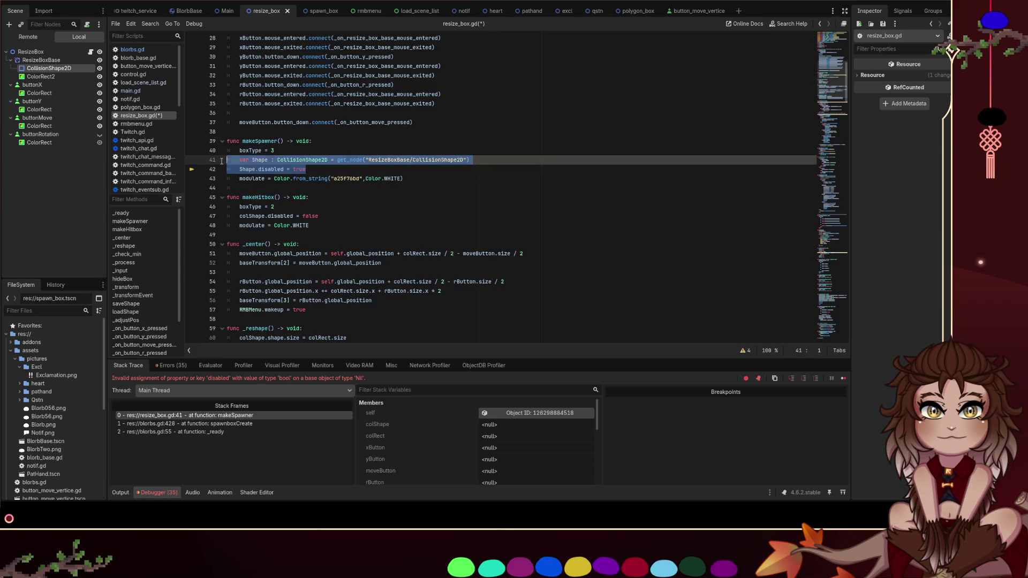
{"action": "key", "text": "ctrl+c"}
{"action": "triple_click", "coordinate": [334, 216]}
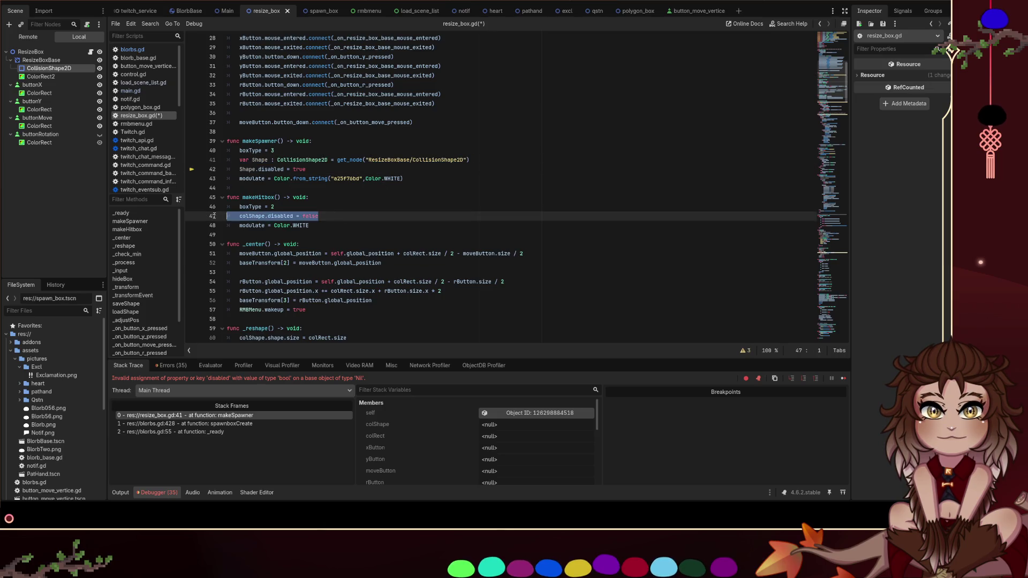
{"action": "key", "text": "ctrl+v"}
{"action": "key", "text": "ctrl+s"}
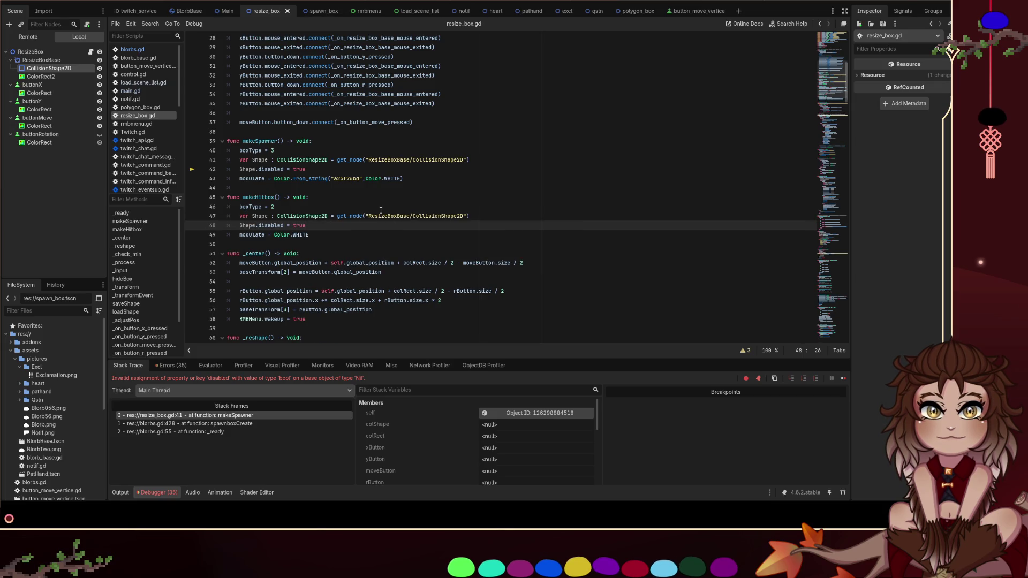
{"action": "left_click", "coordinate": [839, 2]}
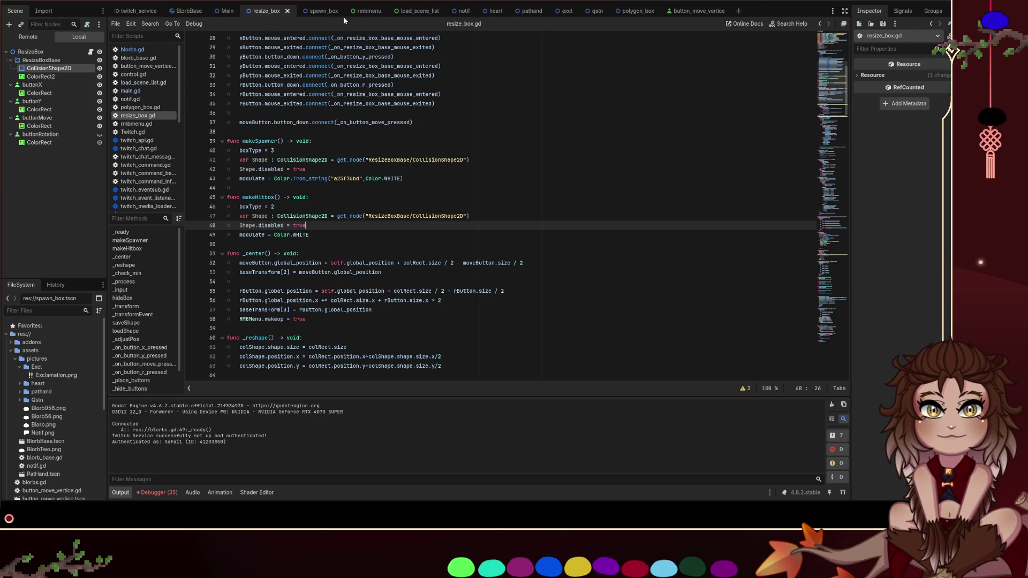
View the spawn_box scene, reselect the ResizeBox root in resize_box, then close the spawn_box tab
{"action": "left_click", "coordinate": [316, 10]}
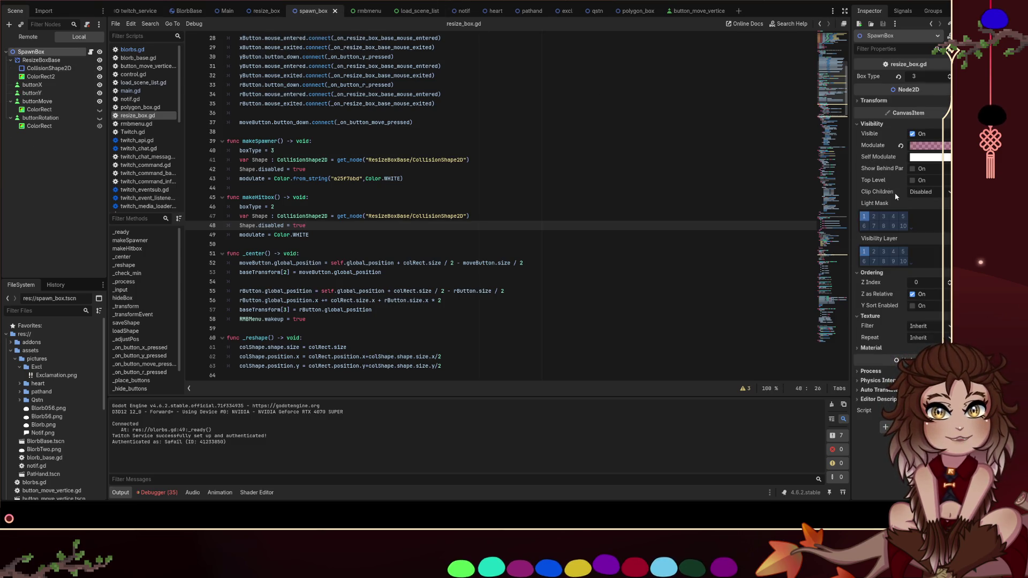
{"action": "left_click", "coordinate": [269, 13]}
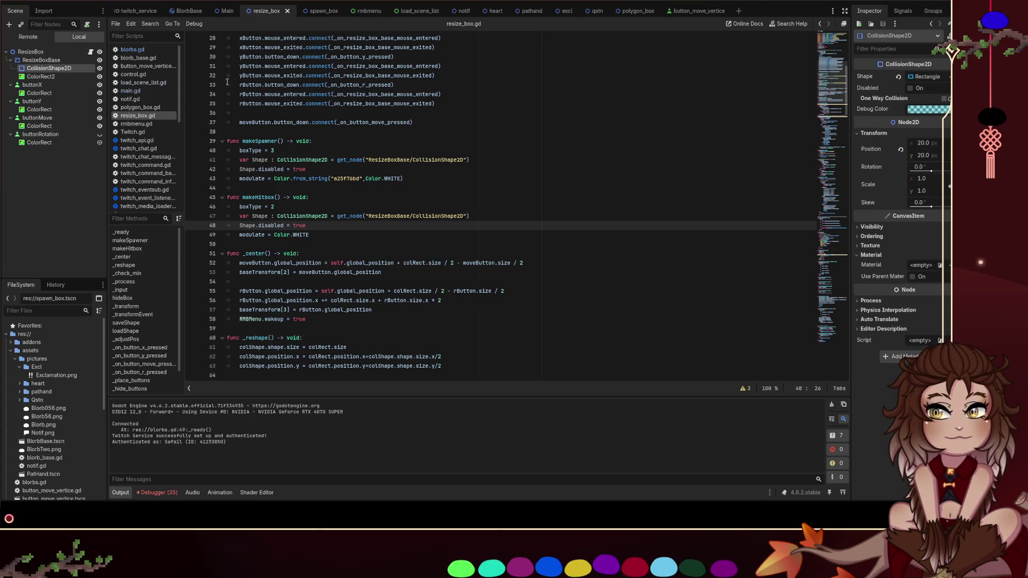
{"action": "left_click", "coordinate": [31, 51]}
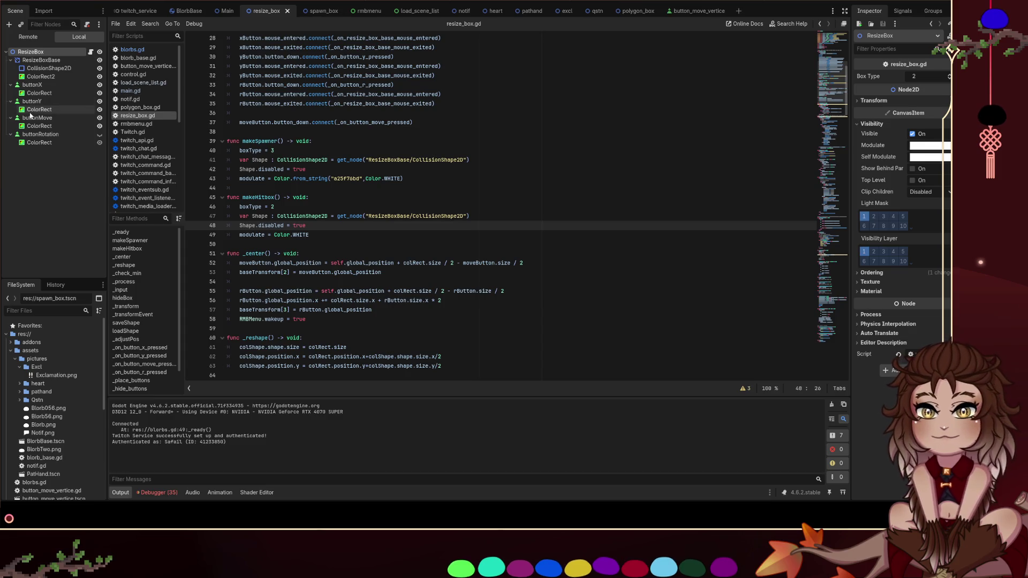
{"action": "left_click", "coordinate": [322, 11]}
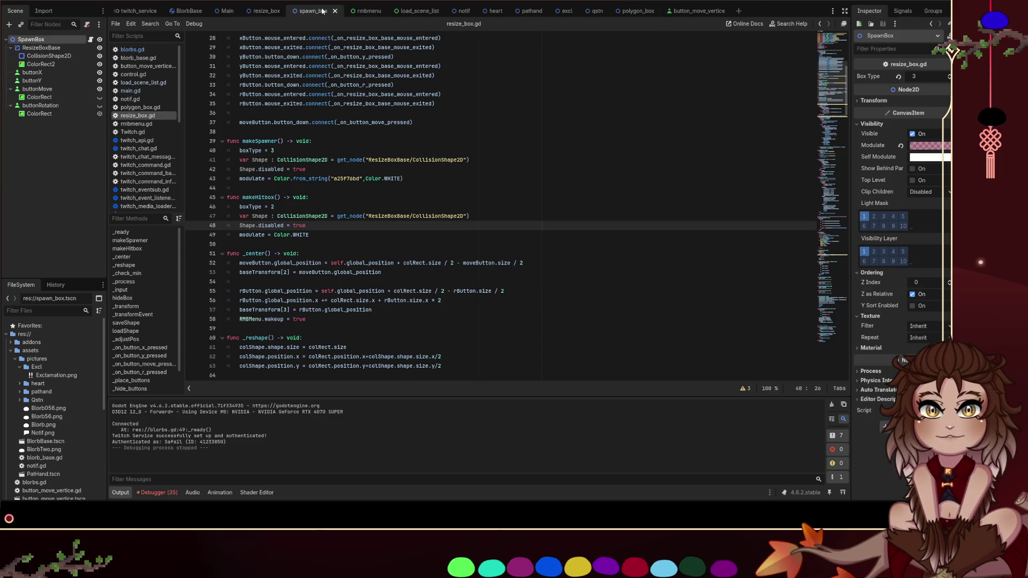
{"action": "left_click", "coordinate": [335, 11]}
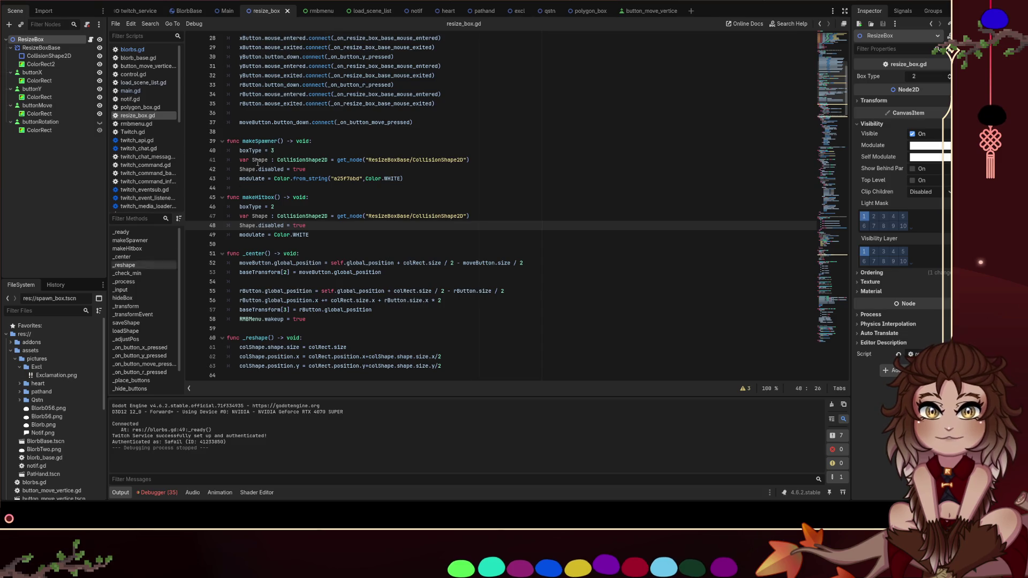
{"action": "left_click", "coordinate": [48, 408]}
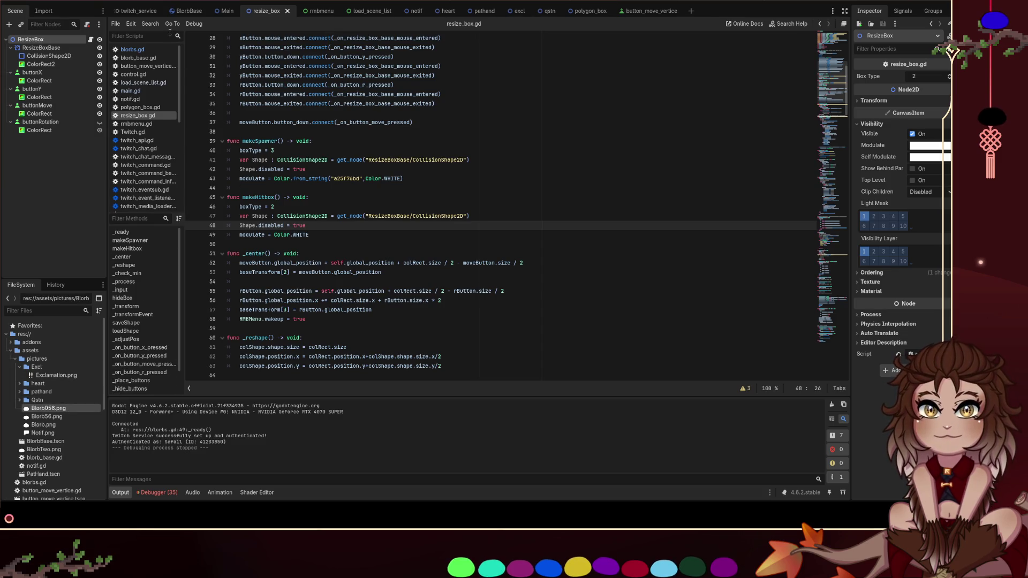
{"action": "left_click", "coordinate": [500, 107]}
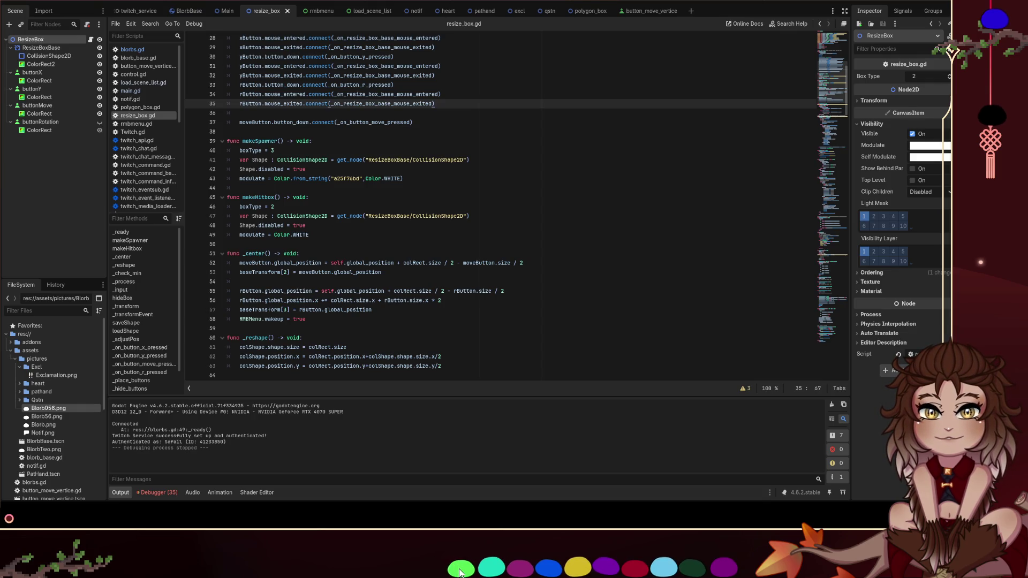
Drag the green blob, then the teal blob, up out of the game's bottom row
{"action": "mouse_move", "coordinate": [460, 572]}
{"action": "left_mouse_down"}
{"action": "mouse_move", "coordinate": [399, 543]}
{"action": "mouse_move", "coordinate": [464, 547]}
{"action": "mouse_move", "coordinate": [448, 538]}
{"action": "left_mouse_up"}
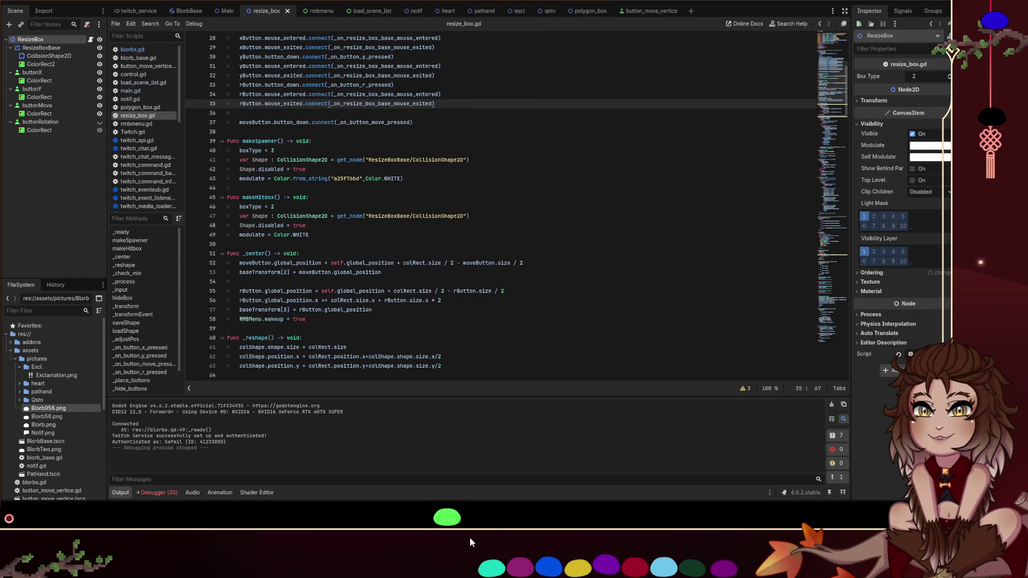
{"action": "left_click_drag", "start_coordinate": [484, 557], "coordinate": [479, 478]}
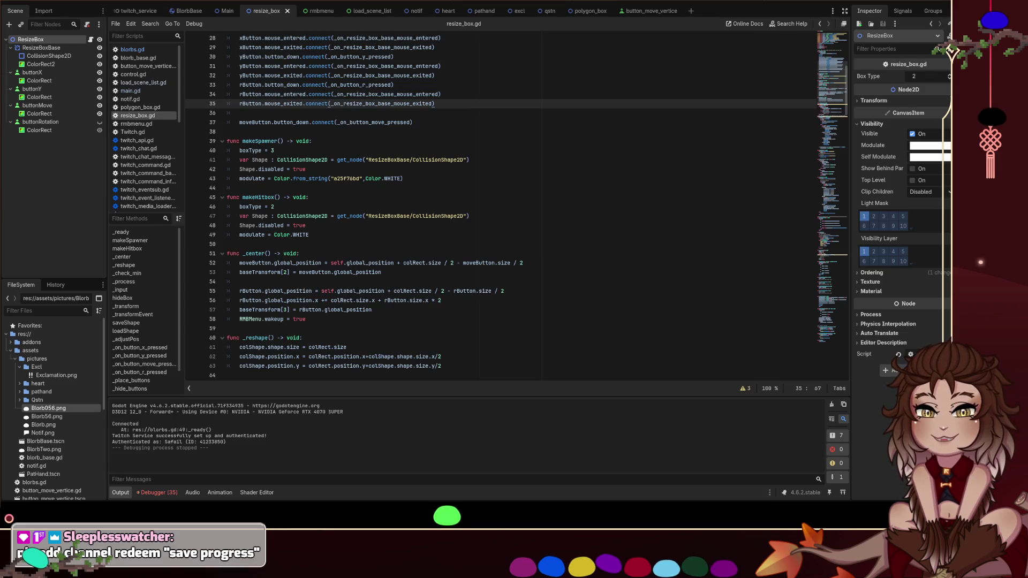
{"action": "left_click", "coordinate": [294, 141]}
{"action": "left_click_drag", "start_coordinate": [293, 141], "coordinate": [435, 226]}
{"action": "left_click", "coordinate": [435, 227]}
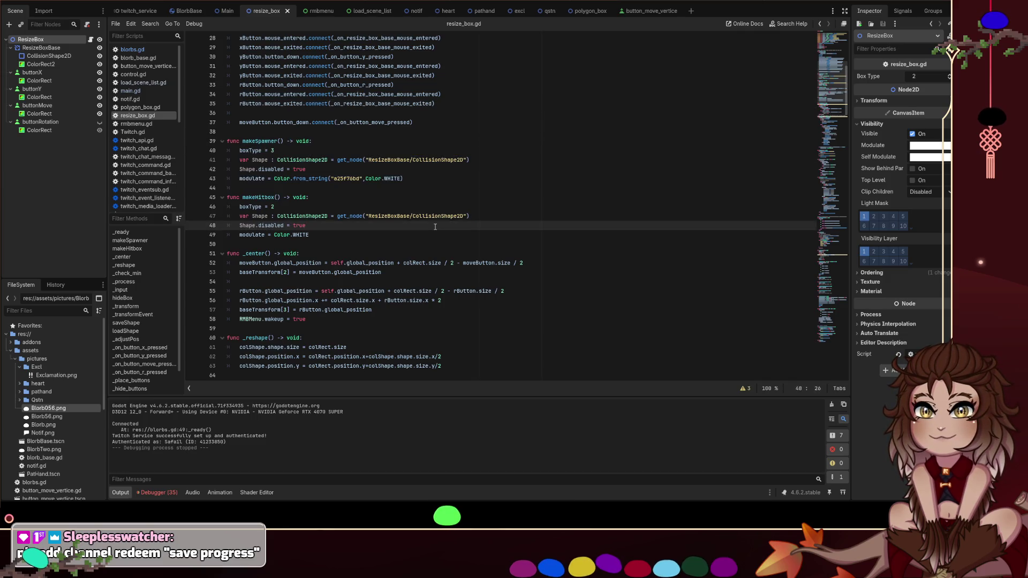
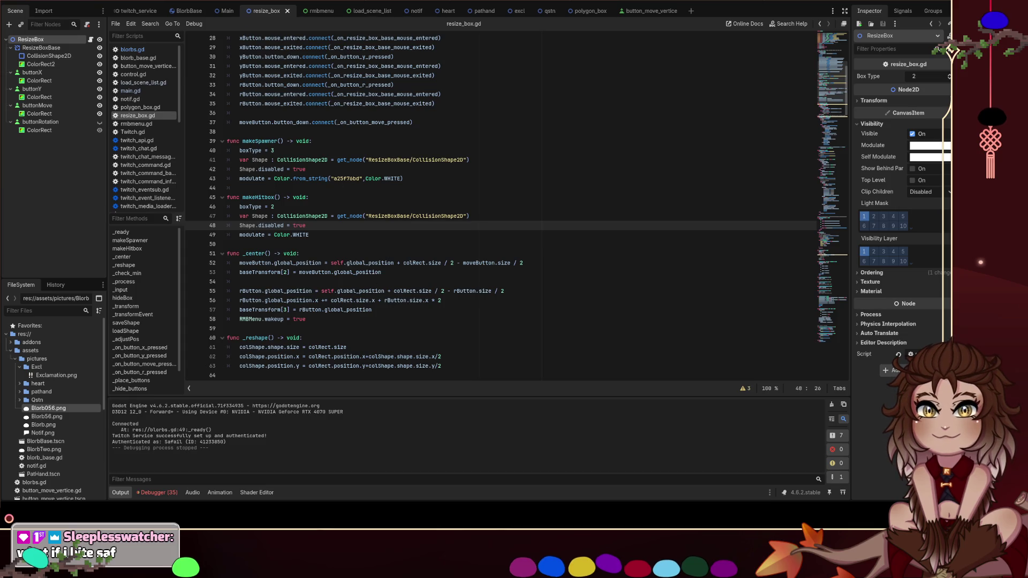
Switch the editor to the BlorbBase scene tab to show its RigidBody2D node tree
{"action": "left_click", "coordinate": [184, 12]}
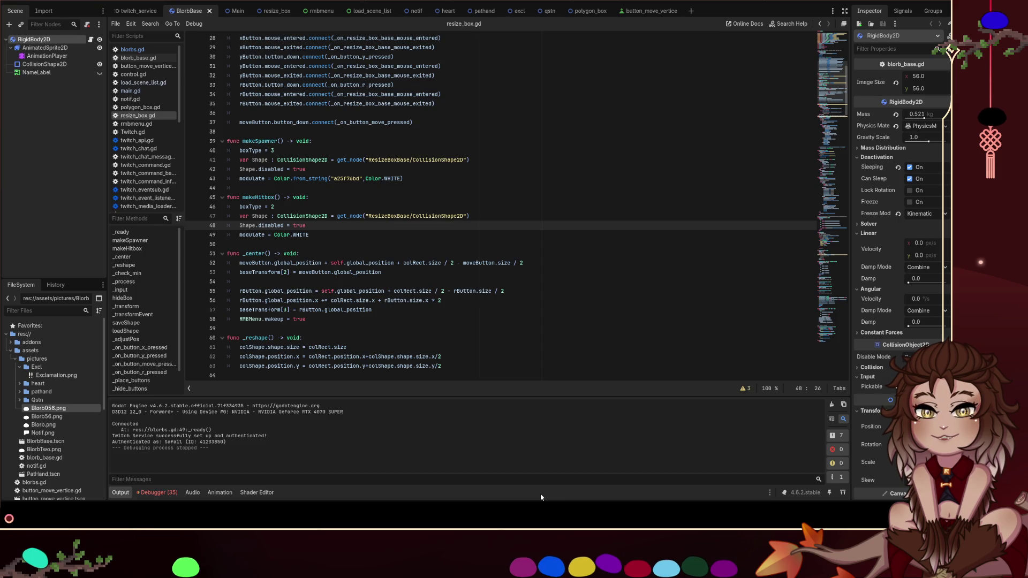
Open blorb_base.gd and review its _process, _on_input_event and _notif functions
{"action": "left_click", "coordinate": [91, 40]}
{"action": "scroll", "coordinate": [409, 160], "scroll_direction": "up", "scroll_amount": 9}
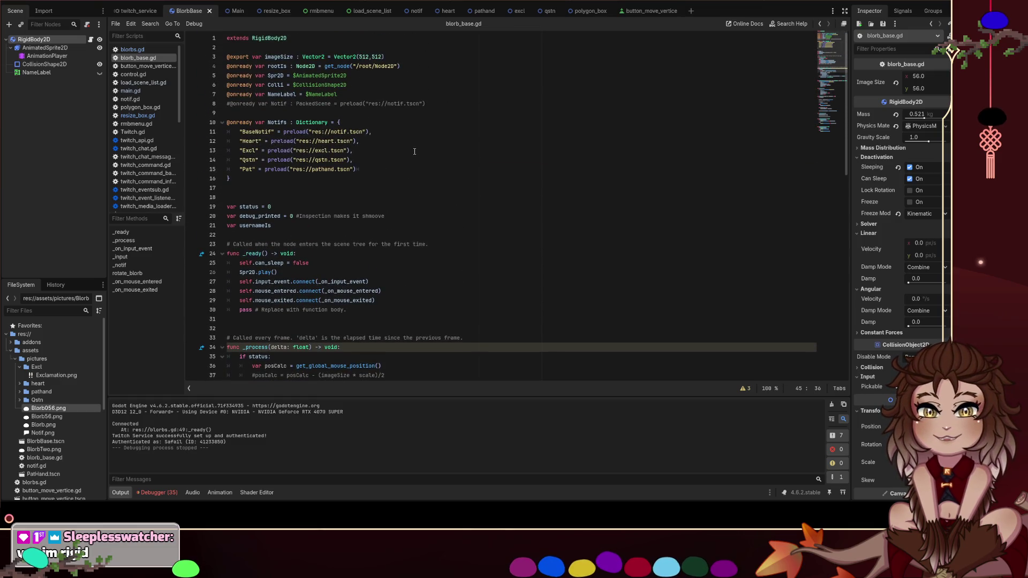
{"action": "scroll", "coordinate": [642, 149], "scroll_direction": "down", "scroll_amount": 14}
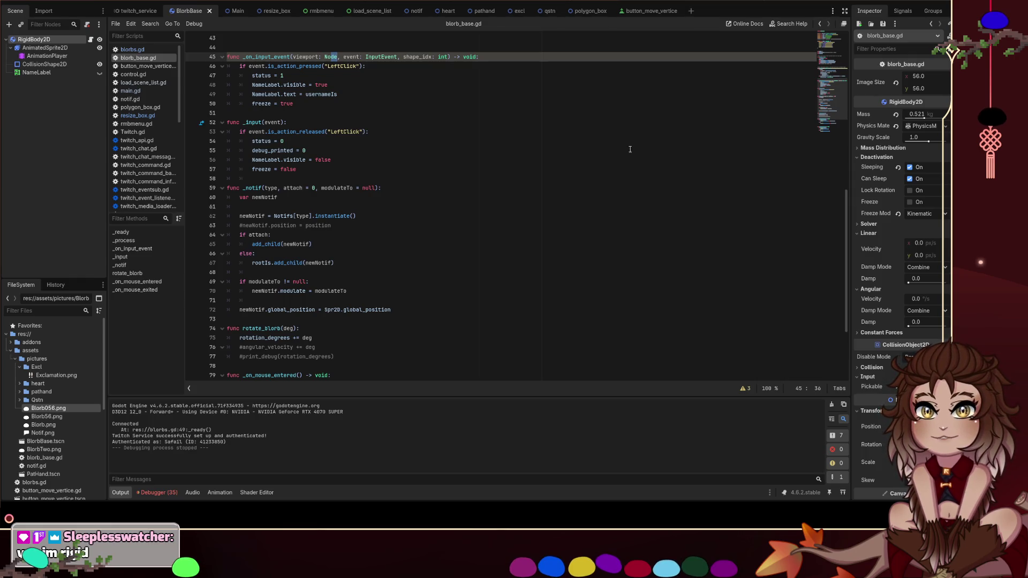
{"action": "scroll", "coordinate": [621, 148], "scroll_direction": "up", "scroll_amount": 4}
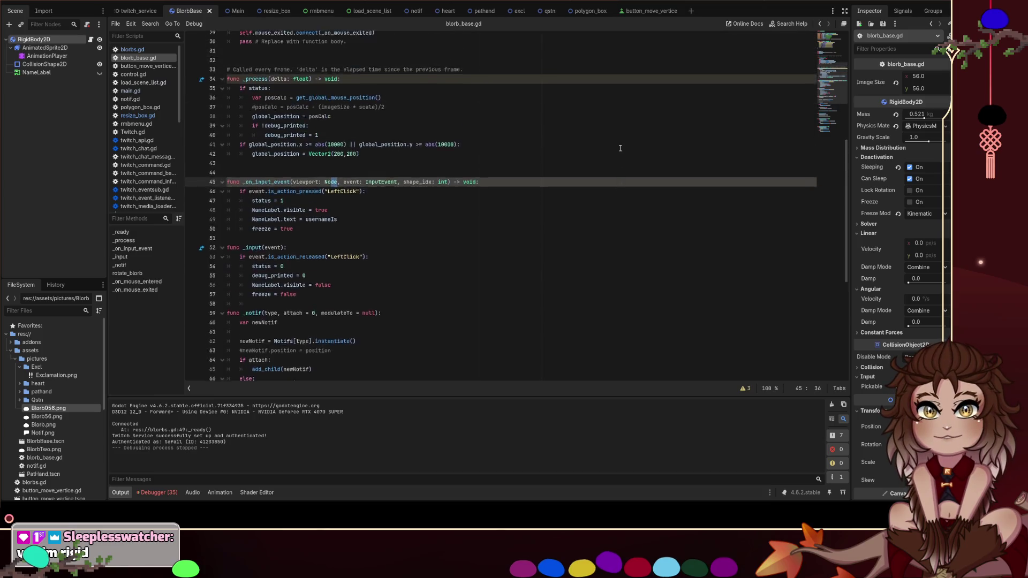
{"action": "scroll", "coordinate": [619, 148], "scroll_direction": "up", "scroll_amount": 5}
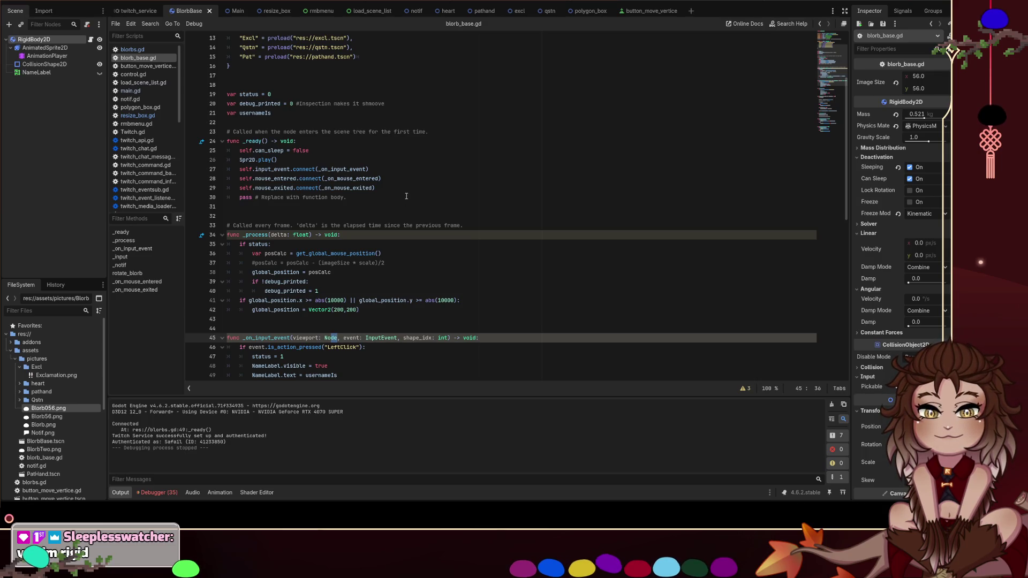
{"action": "left_click_drag", "start_coordinate": [485, 221], "coordinate": [333, 226]}
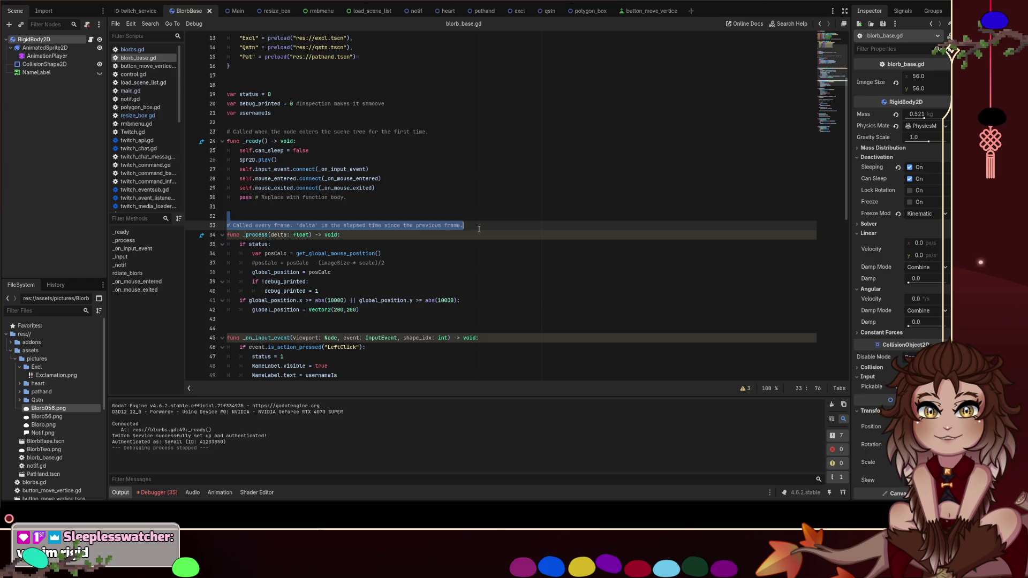
{"action": "left_click_drag", "start_coordinate": [465, 225], "coordinate": [222, 227]}
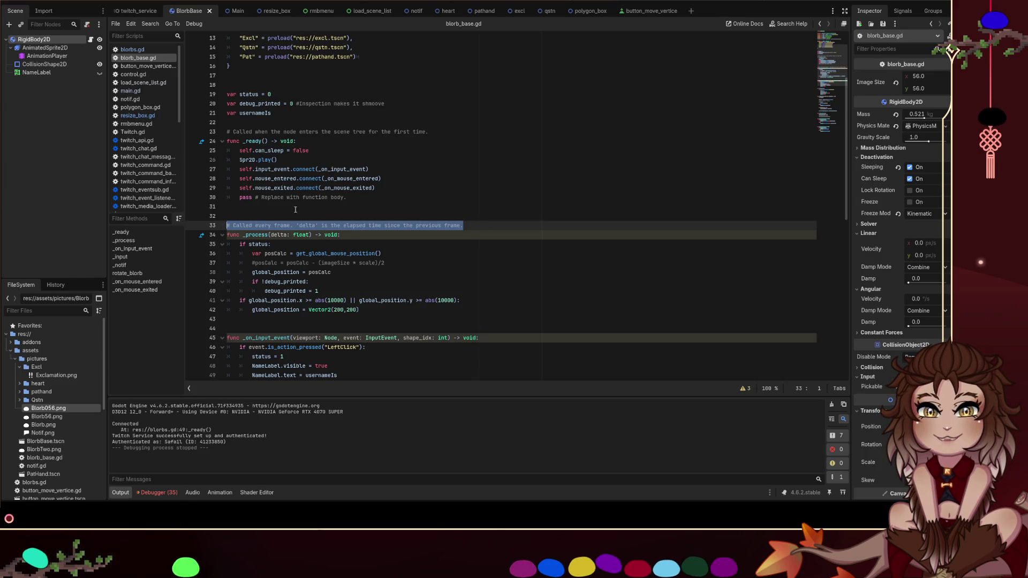
{"action": "left_click_drag", "start_coordinate": [299, 225], "coordinate": [316, 225]}
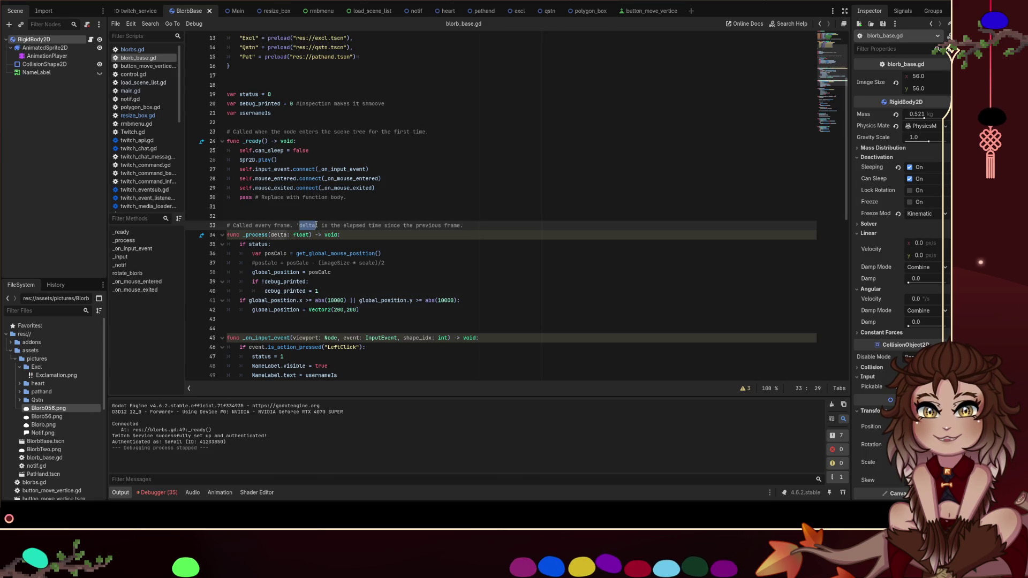
{"action": "left_click", "coordinate": [363, 214]}
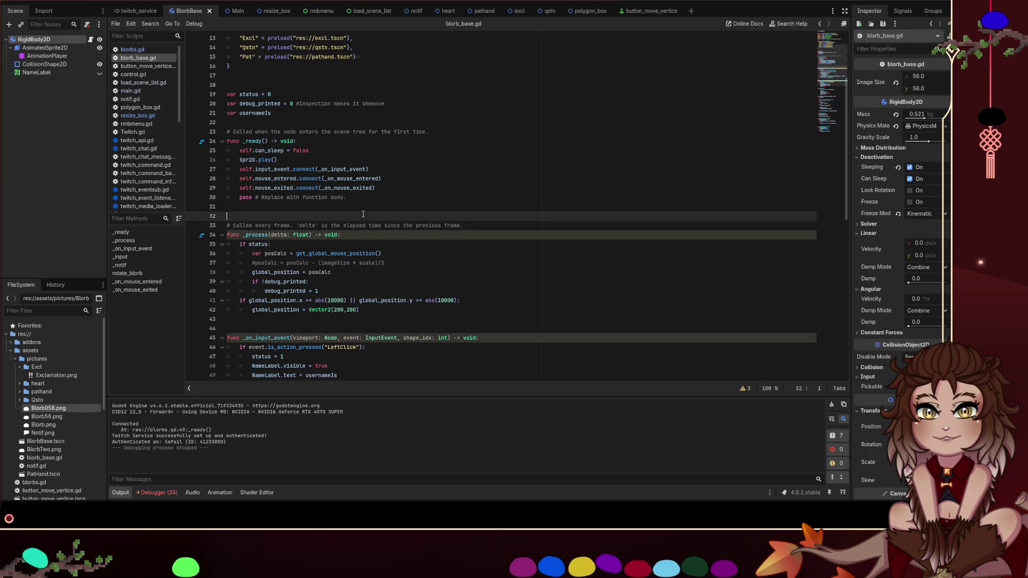
{"action": "left_click_drag", "start_coordinate": [308, 240], "coordinate": [399, 268]}
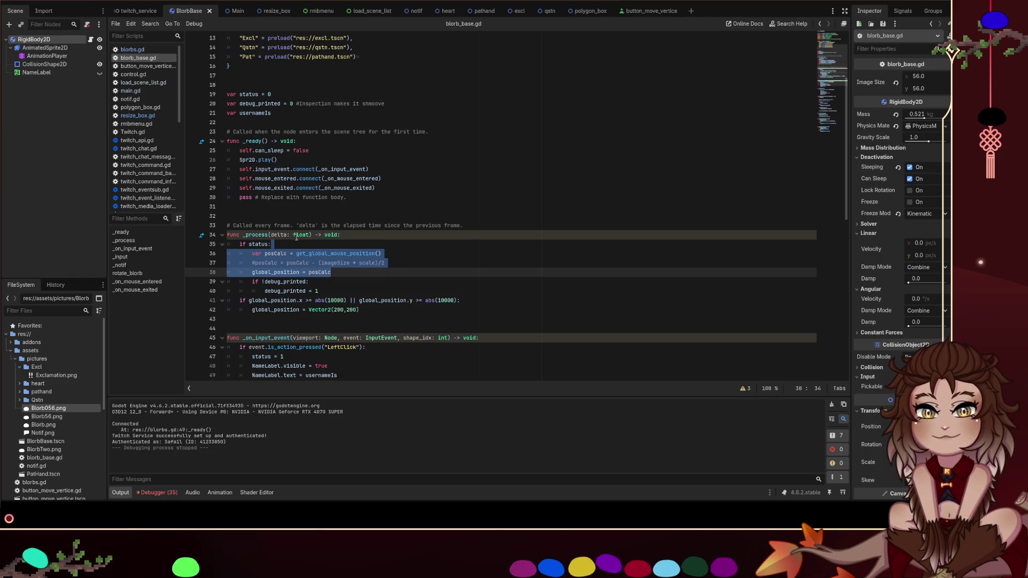
{"action": "double_click", "coordinate": [285, 235]}
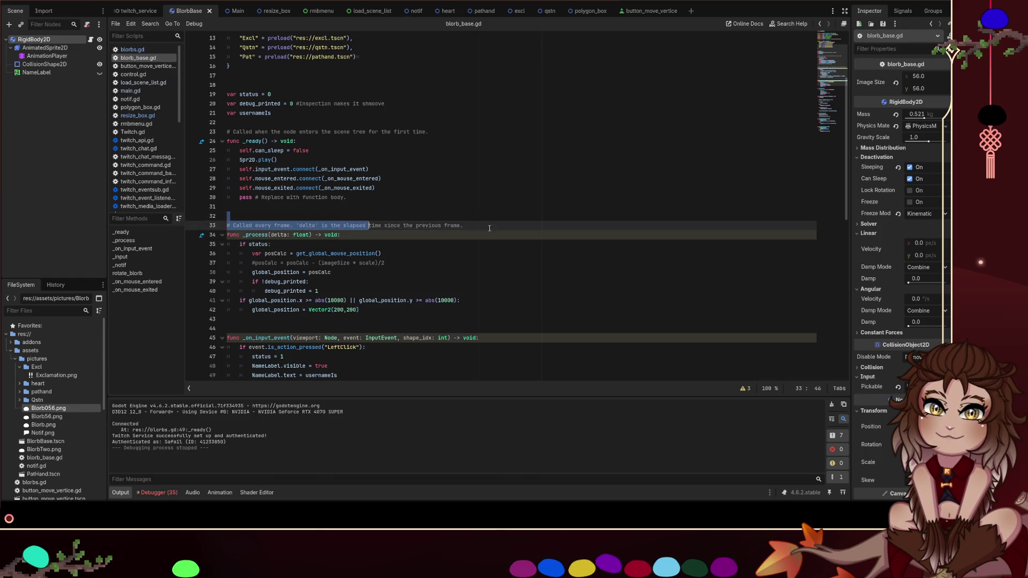
{"action": "left_click", "coordinate": [529, 225]}
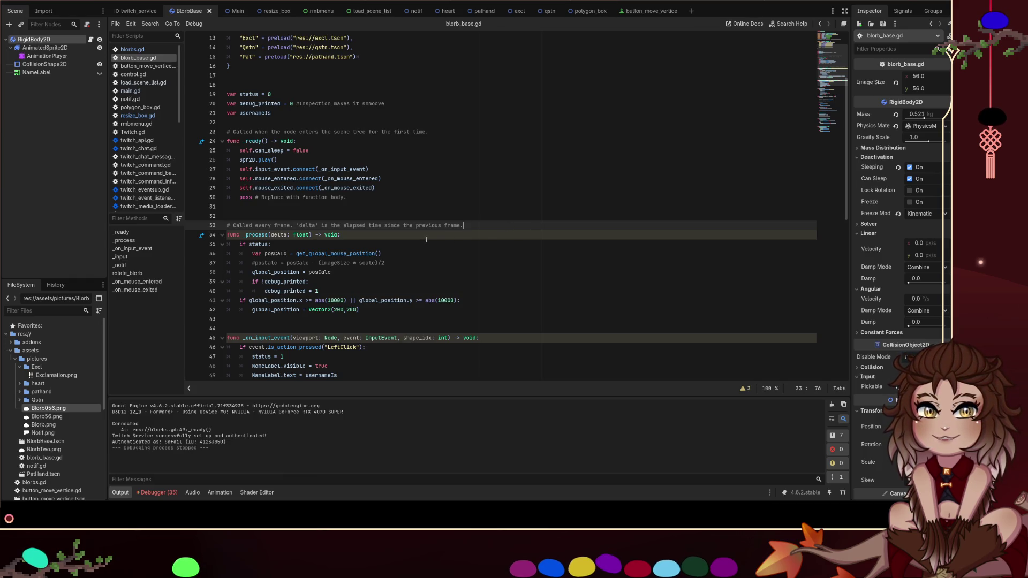
{"action": "double_click", "coordinate": [308, 226]}
{"action": "left_click", "coordinate": [492, 226]}
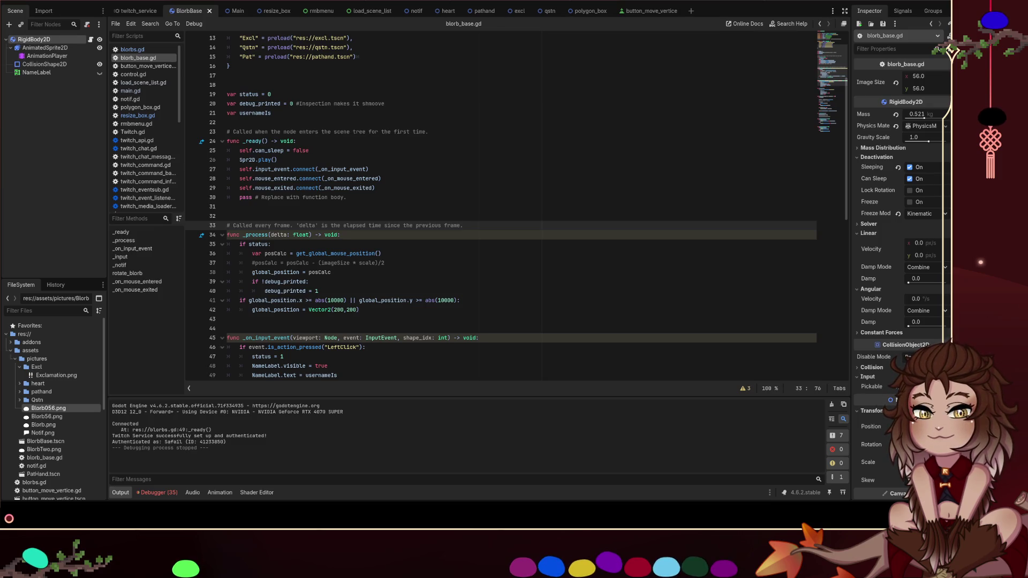
{"action": "key", "text": "F5"}
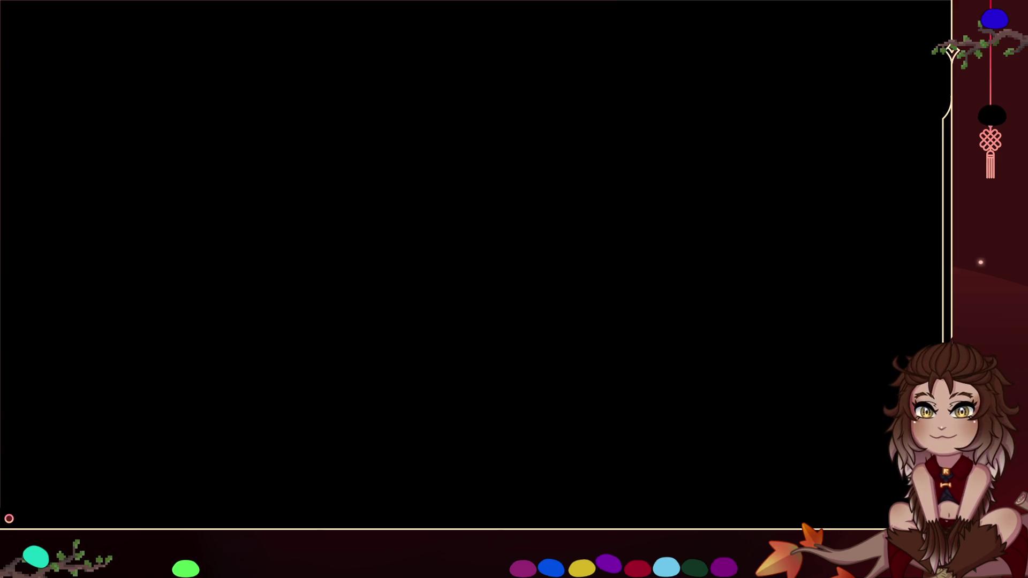
{"action": "key", "text": "F8"}
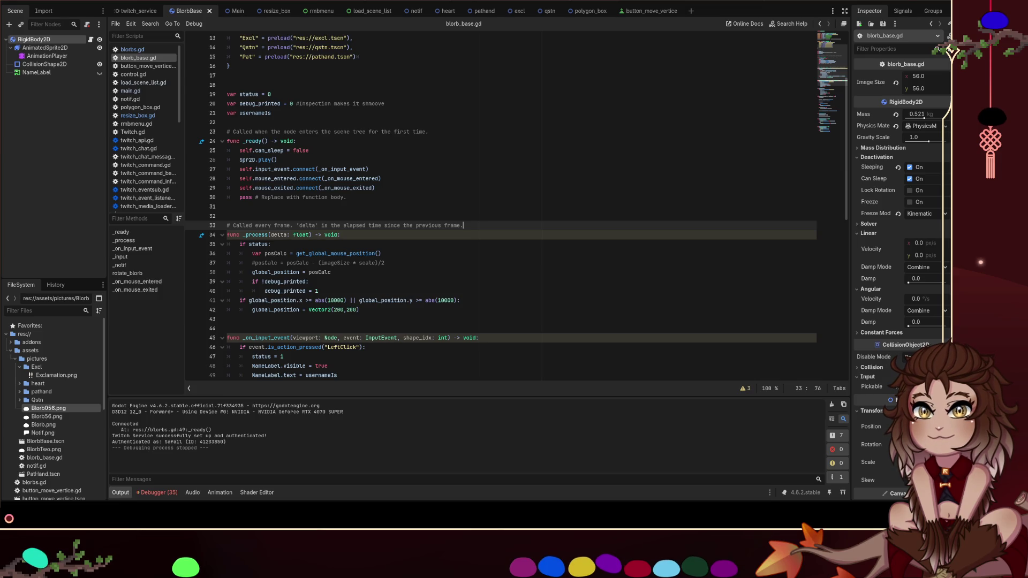